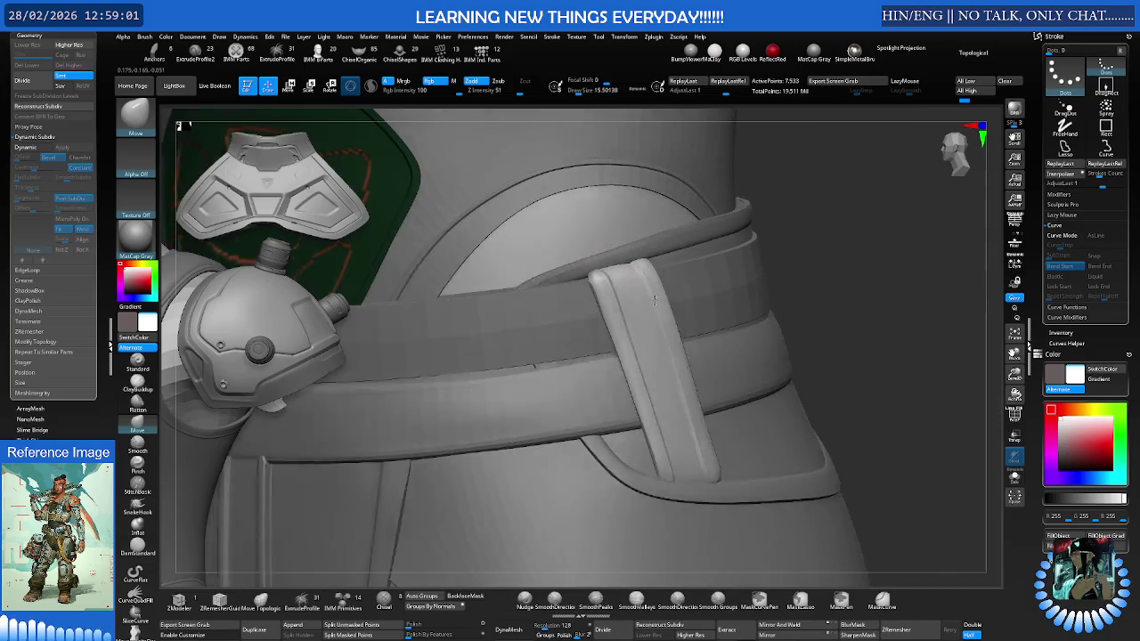
Check the strap's polygroups, then zoom in on its tip with a 3.9 brush to round it
{"action": "key", "text": "ctrl"}
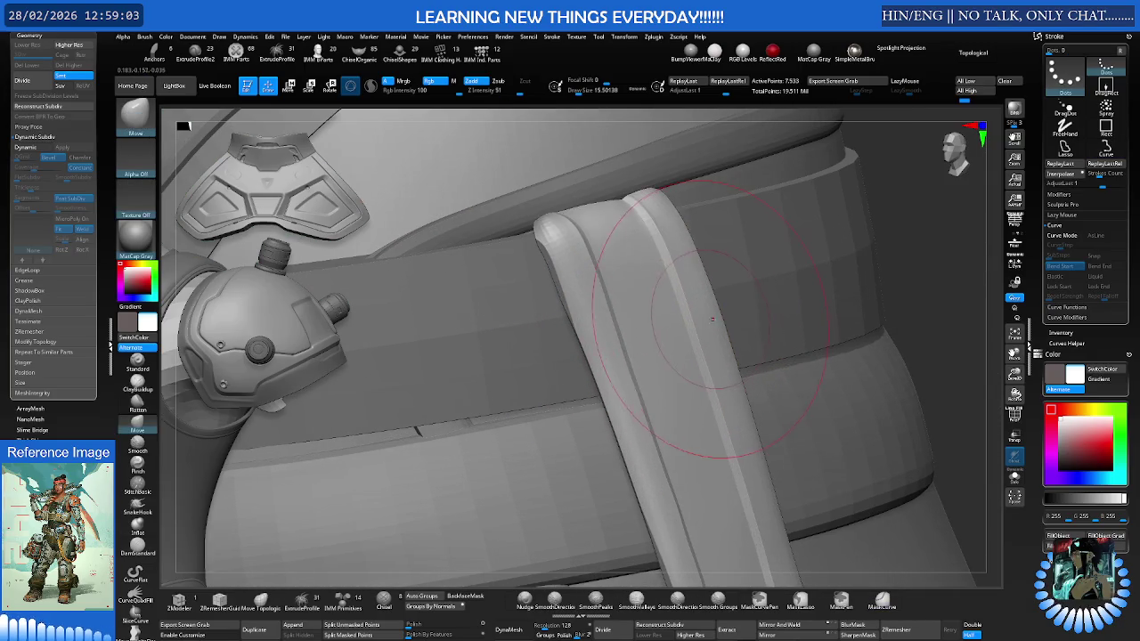
{"action": "key", "text": "shift+f"}
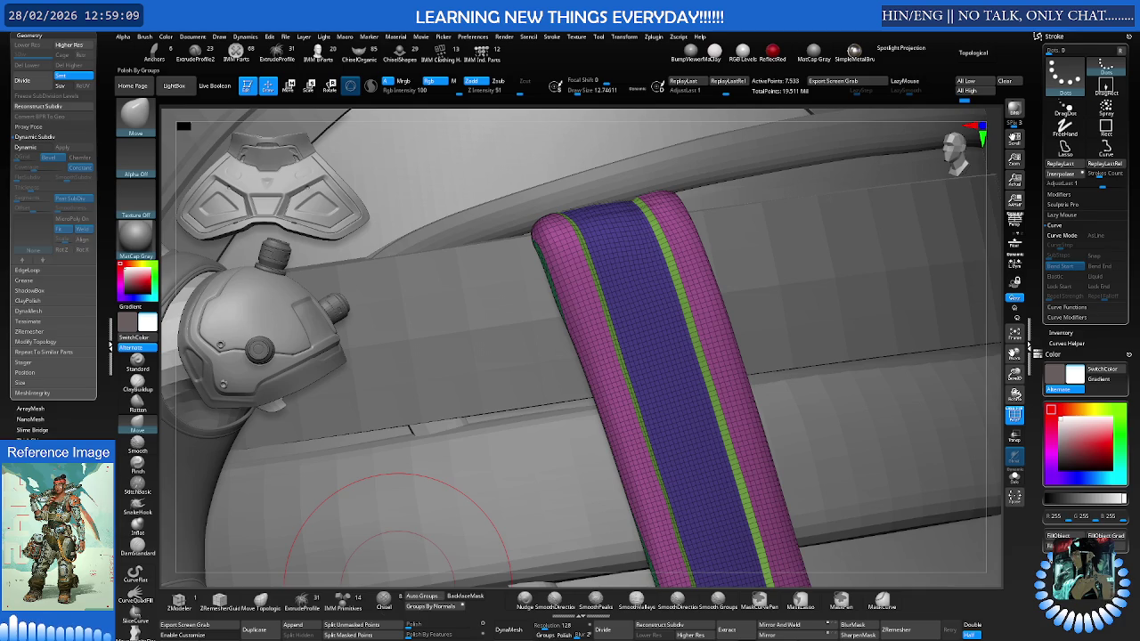
{"action": "key", "text": "shift+f"}
{"action": "mouse_move", "coordinate": [522, 420]}
{"action": "right_mouse_down"}
{"action": "mouse_move", "coordinate": [560, 412]}
{"action": "mouse_move", "coordinate": [595, 308]}
{"action": "mouse_move", "coordinate": [611, 356]}
{"action": "mouse_move", "coordinate": [699, 419]}
{"action": "right_mouse_up"}
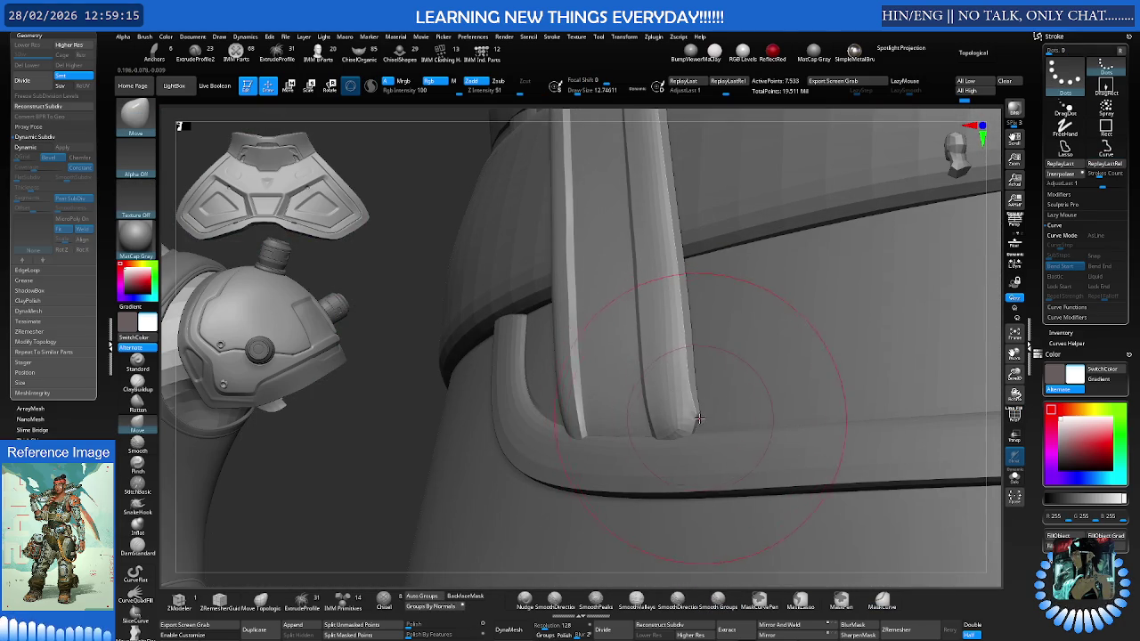
{"action": "mouse_move", "coordinate": [706, 433]}
{"action": "right_mouse_down"}
{"action": "mouse_move", "coordinate": [708, 389]}
{"action": "mouse_move", "coordinate": [713, 416]}
{"action": "right_mouse_up"}
{"action": "key", "text": "s"}
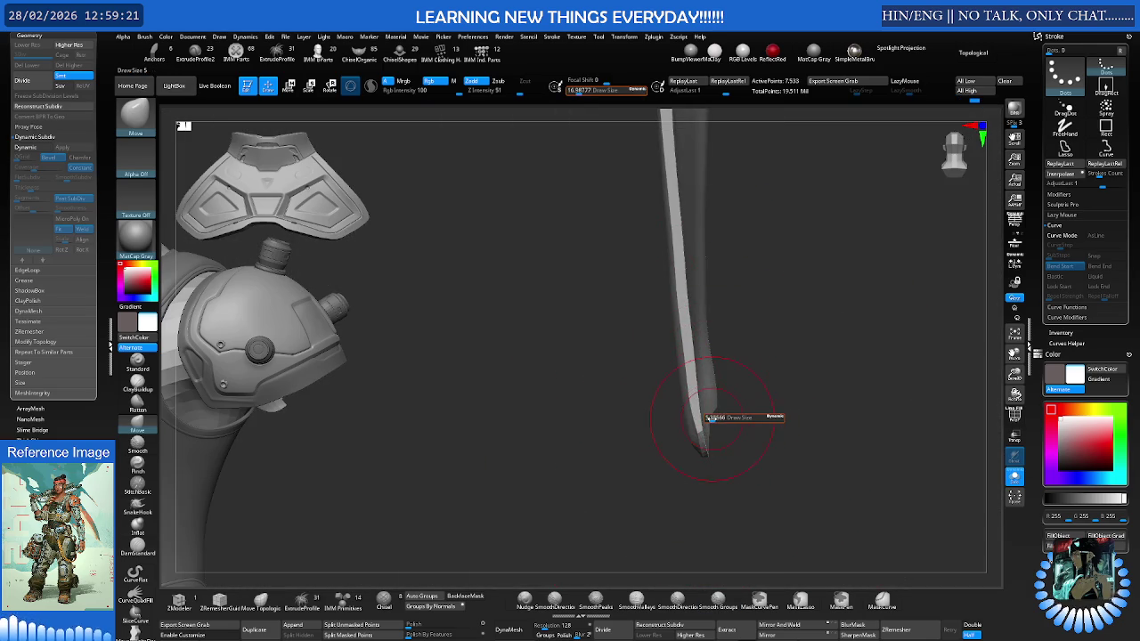
{"action": "left_click_drag", "start_coordinate": [710, 417], "coordinate": [692, 434]}
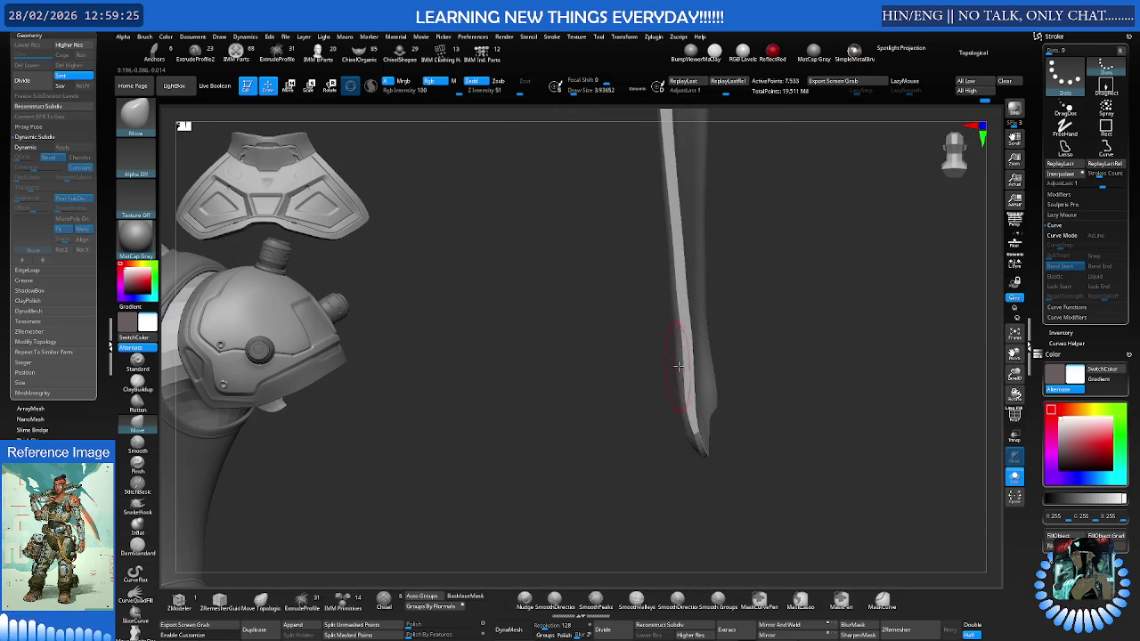
{"action": "right_click_drag", "start_coordinate": [697, 437], "coordinate": [748, 444], "text": "alt"}
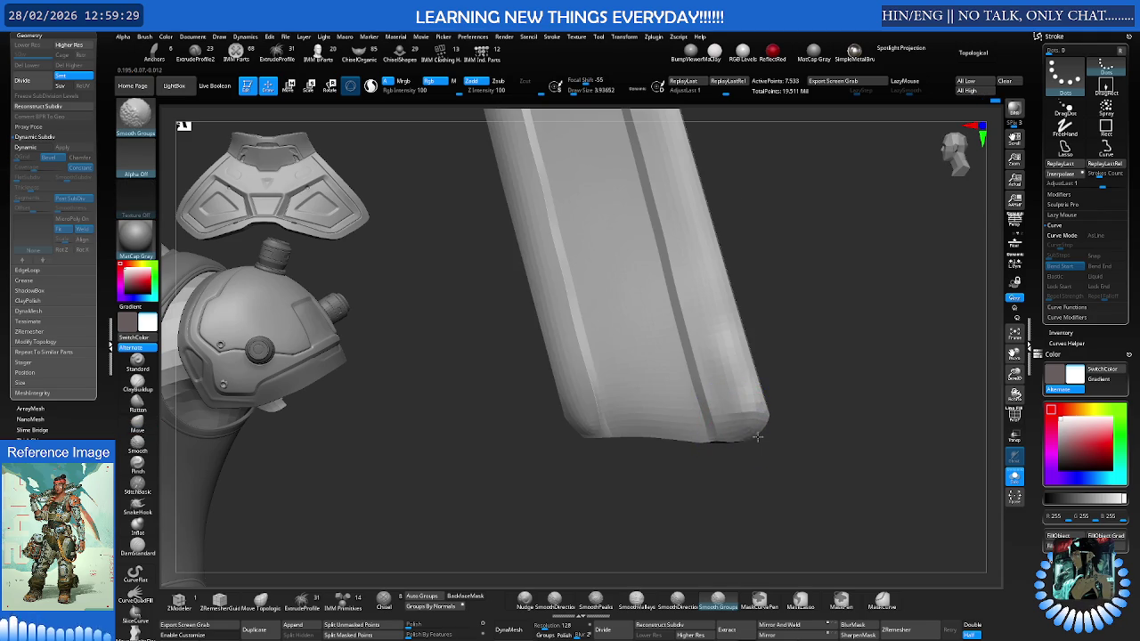
Select the Move brush at size 4.6 and orbit to the strap's curved base
{"action": "key", "text": "b"}
{"action": "key", "text": "m"}
{"action": "key", "text": "v"}
{"action": "key", "text": "s"}
{"action": "left_click_drag", "start_coordinate": [745, 400], "coordinate": [753, 400]}
{"action": "mouse_move", "coordinate": [689, 412]}
{"action": "right_mouse_down"}
{"action": "mouse_move", "coordinate": [634, 415]}
{"action": "mouse_move", "coordinate": [675, 396]}
{"action": "right_mouse_up"}
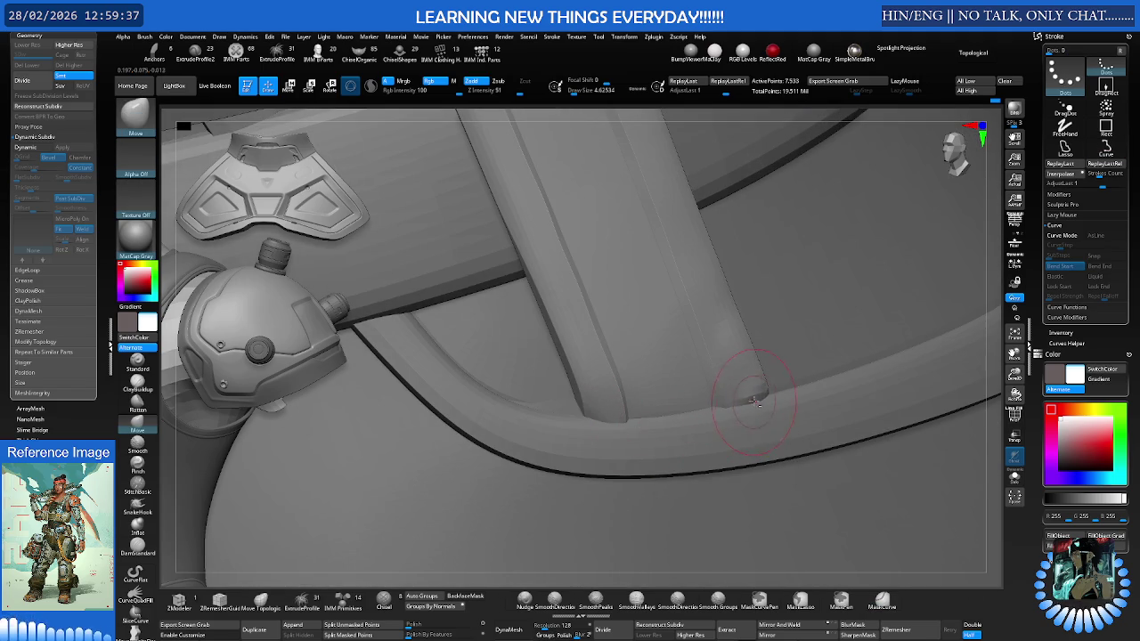
Smooth the strap base with Smooth Groups at size 10, then zoom out to the belt front
{"action": "key", "text": "s"}
{"action": "left_click_drag", "start_coordinate": [732, 343], "coordinate": [728, 343]}
{"action": "key", "text": "shift"}
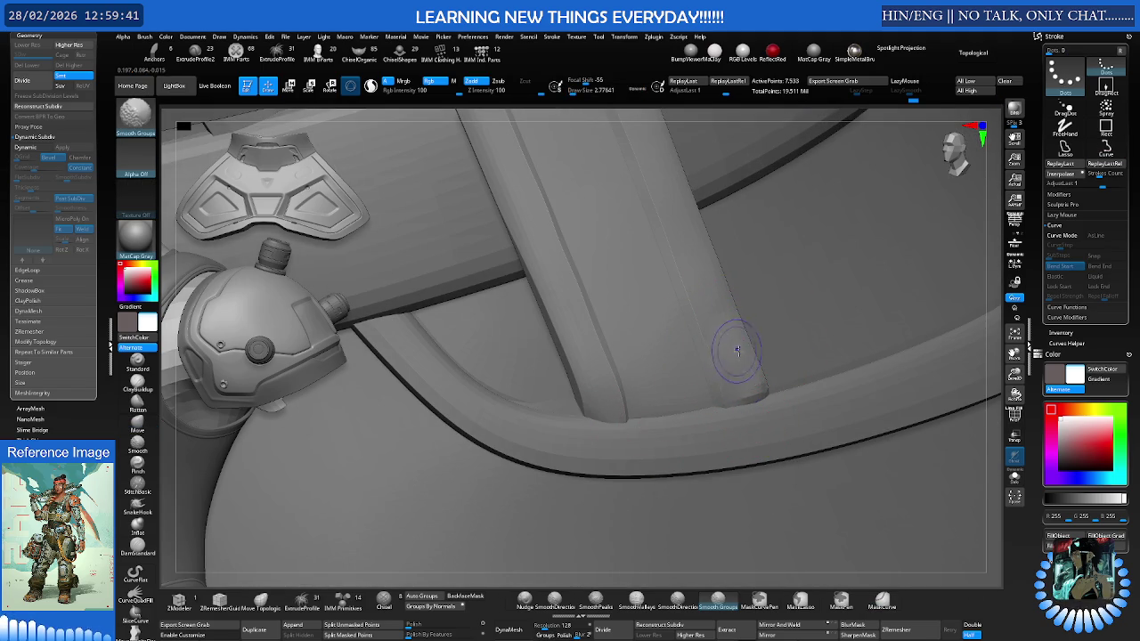
{"action": "mouse_move", "coordinate": [751, 386]}
{"action": "right_mouse_down"}
{"action": "mouse_move", "coordinate": [627, 350]}
{"action": "mouse_move", "coordinate": [665, 338]}
{"action": "mouse_move", "coordinate": [561, 345]}
{"action": "mouse_move", "coordinate": [636, 329]}
{"action": "mouse_move", "coordinate": [622, 368]}
{"action": "right_mouse_up"}
{"action": "key", "text": "w"}
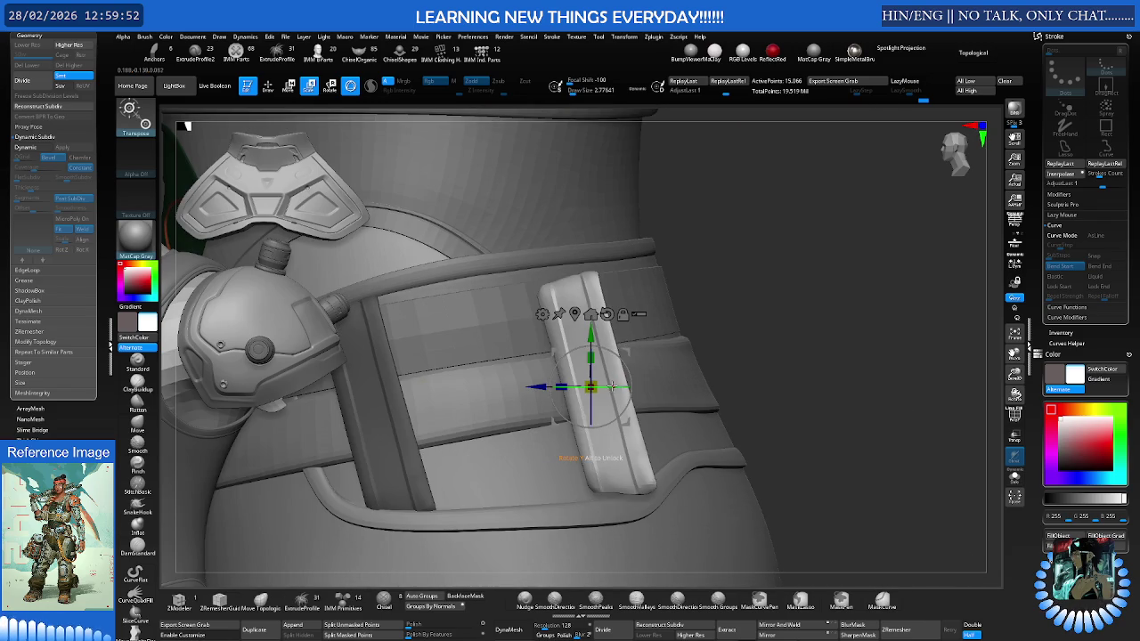
Tilt the strap about -11.6 on X, raise it along Y and stretch it to 1.058 tall
{"action": "left_click_drag", "start_coordinate": [612, 386], "coordinate": [630, 383]}
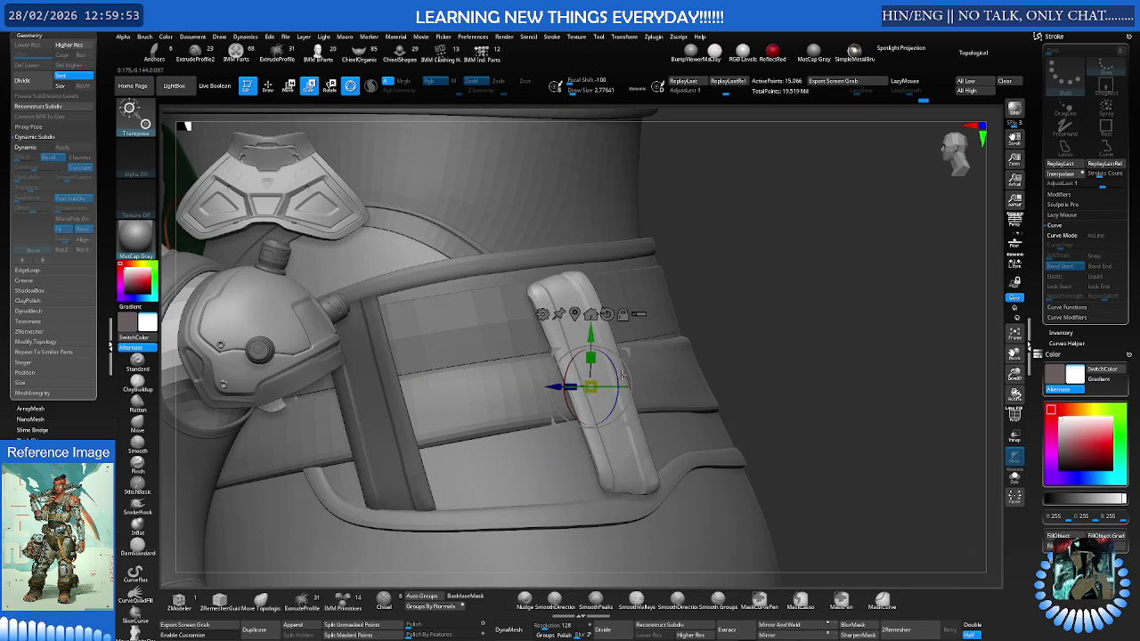
{"action": "left_click_drag", "start_coordinate": [564, 415], "coordinate": [567, 354]}
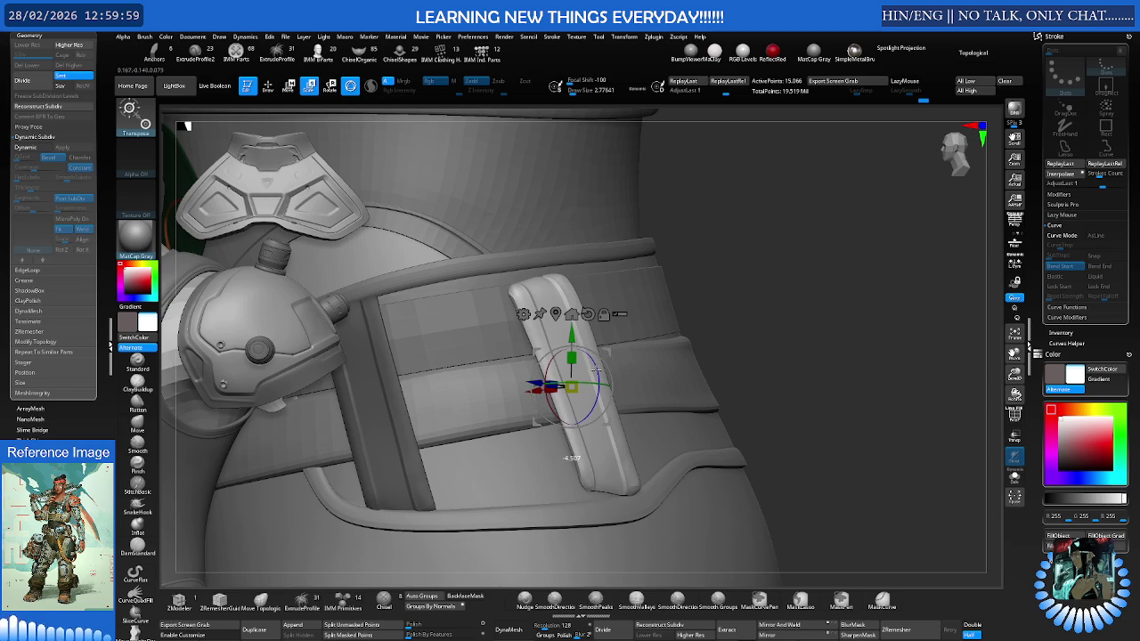
{"action": "left_click_drag", "start_coordinate": [571, 338], "coordinate": [573, 448]}
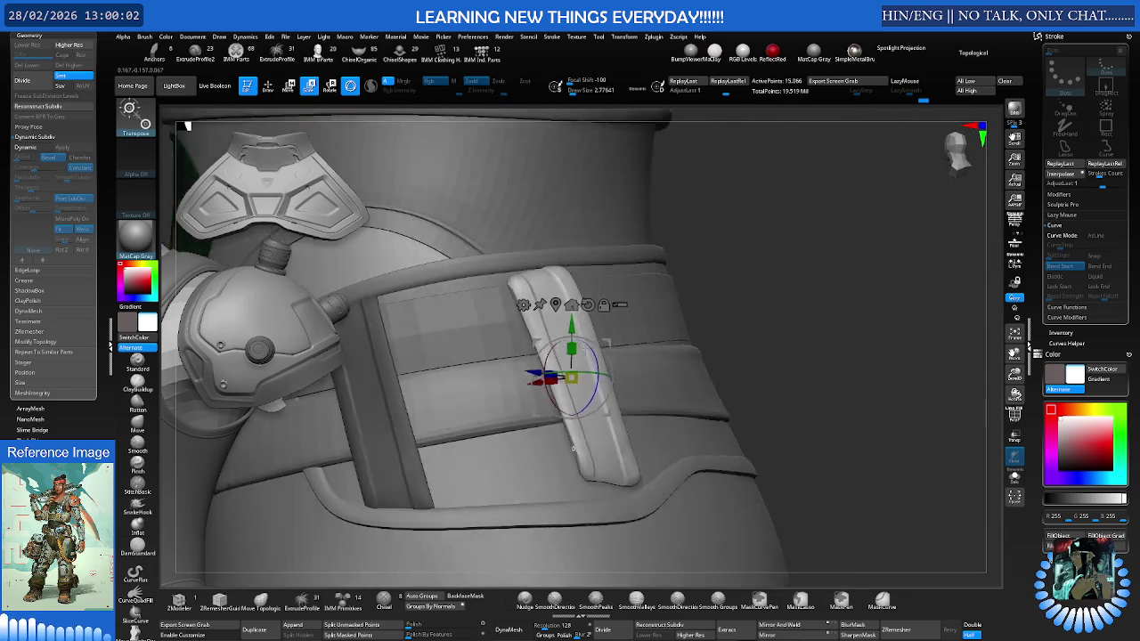
{"action": "mouse_move", "coordinate": [573, 448]}
{"action": "right_mouse_down"}
{"action": "mouse_move", "coordinate": [559, 347]}
{"action": "mouse_move", "coordinate": [647, 313]}
{"action": "right_mouse_up"}
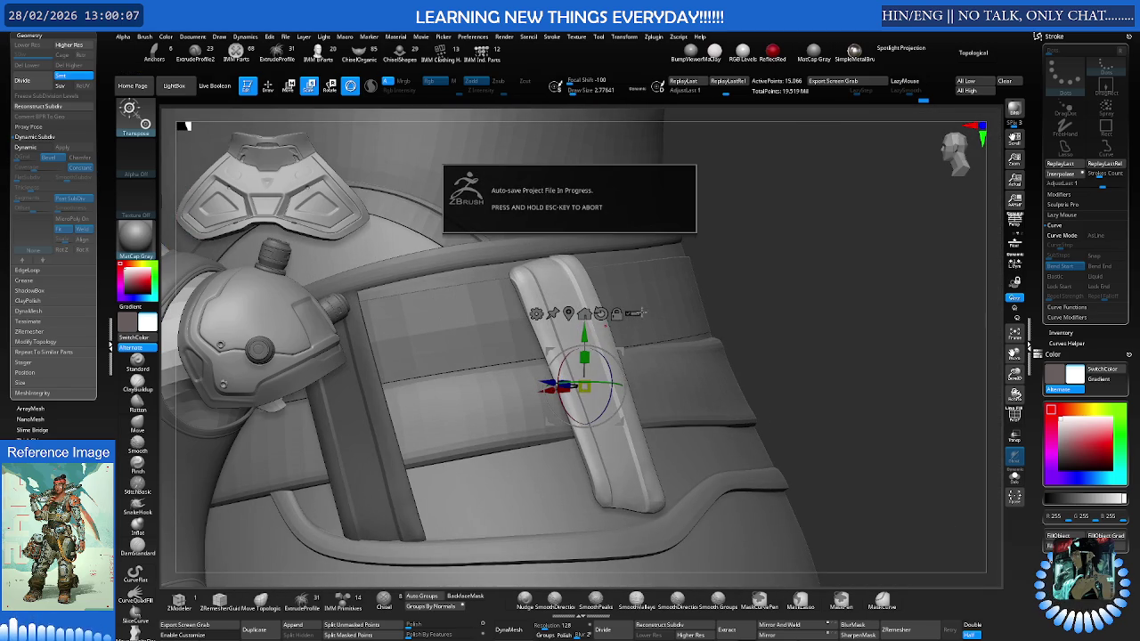
{"action": "right_click_drag", "start_coordinate": [640, 313], "coordinate": [608, 360]}
{"action": "left_click_drag", "start_coordinate": [609, 363], "coordinate": [575, 386]}
{"action": "right_click_drag", "start_coordinate": [575, 386], "coordinate": [619, 362]}
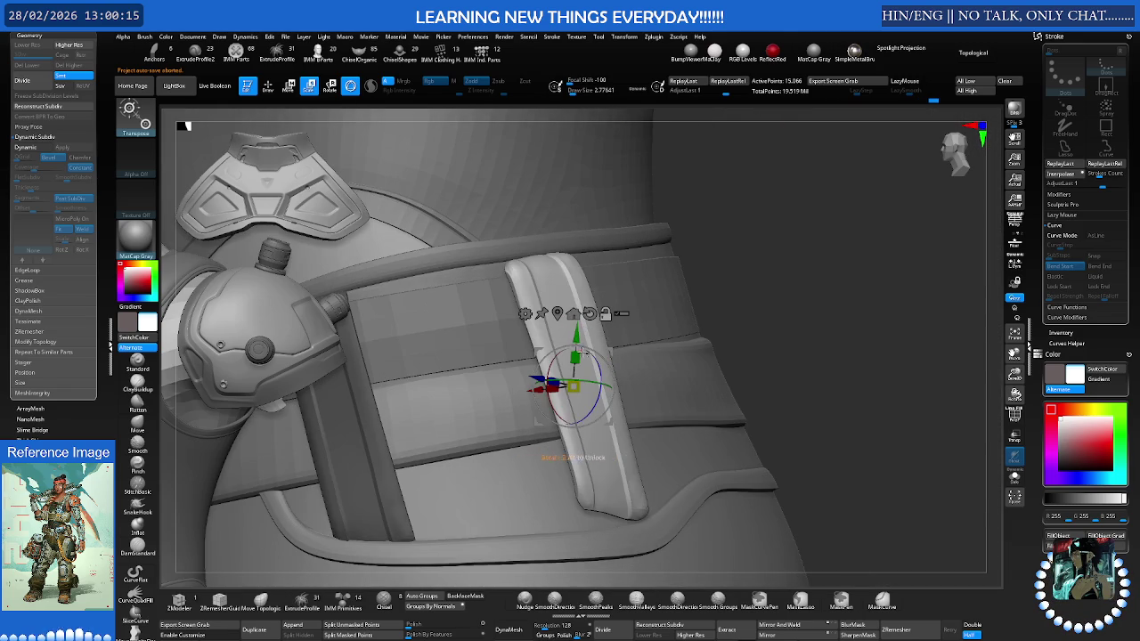
{"action": "mouse_move", "coordinate": [539, 382]}
{"action": "right_mouse_down"}
{"action": "mouse_move", "coordinate": [603, 349]}
{"action": "mouse_move", "coordinate": [634, 356]}
{"action": "mouse_move", "coordinate": [648, 340]}
{"action": "mouse_move", "coordinate": [604, 359]}
{"action": "right_mouse_up"}
{"action": "left_click_drag", "start_coordinate": [601, 359], "coordinate": [600, 354]}
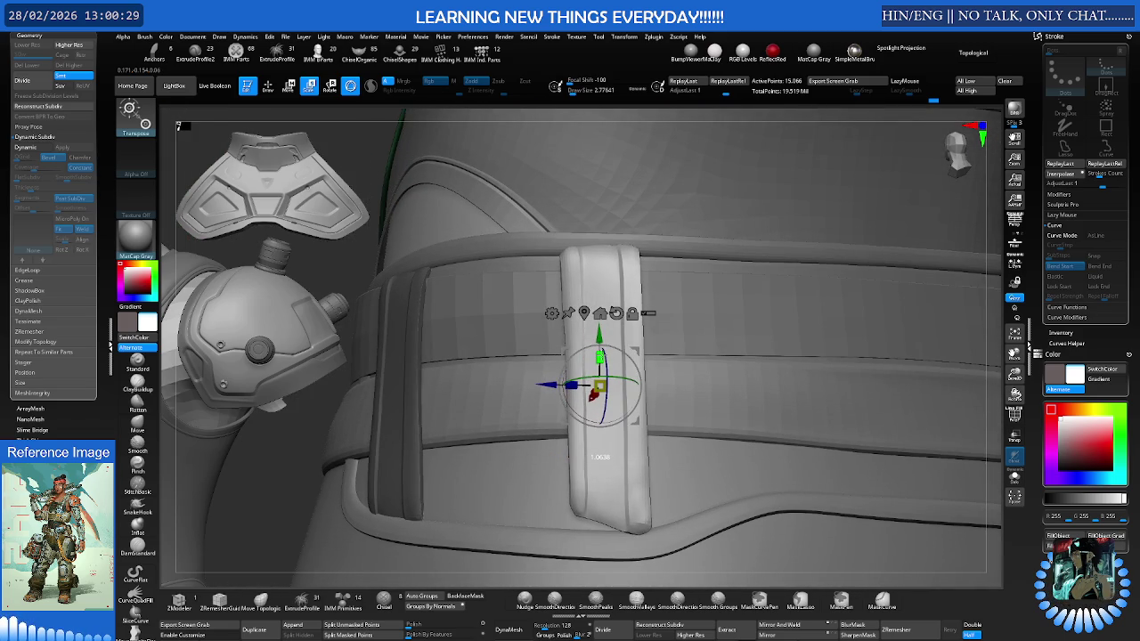
Set the Move brush to size 31.5, then shift the strap sideways along the belt and slightly down
{"action": "key", "text": "q"}
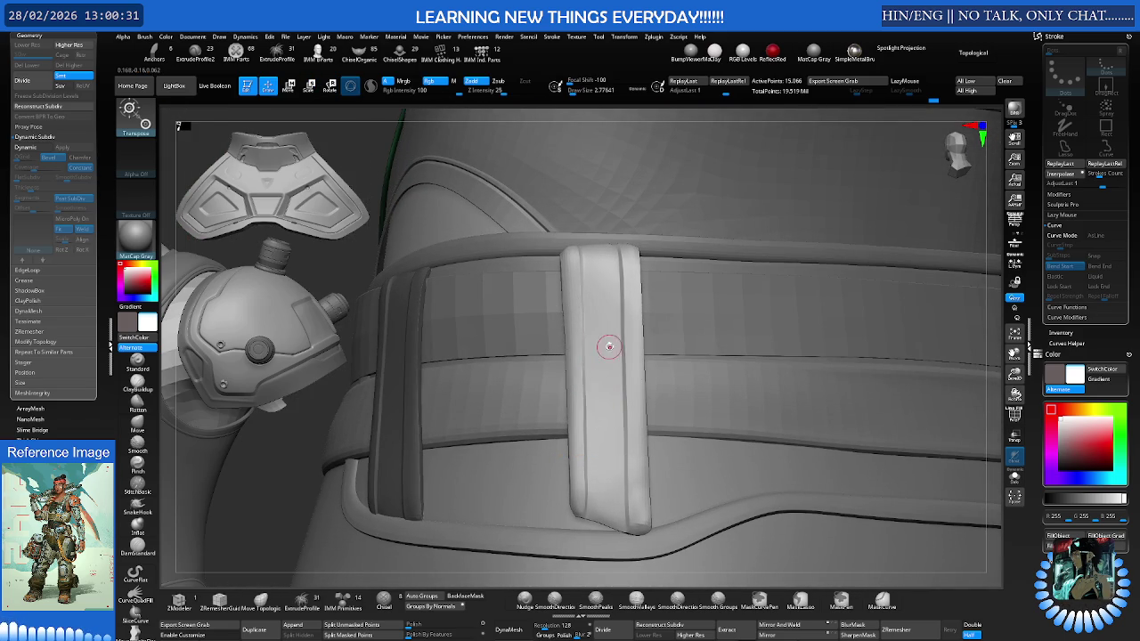
{"action": "key", "text": "b"}
{"action": "key", "text": "m"}
{"action": "key", "text": "v"}
{"action": "key", "text": "s"}
{"action": "left_click_drag", "start_coordinate": [623, 341], "coordinate": [677, 341]}
{"action": "right_click_drag", "start_coordinate": [567, 276], "coordinate": [612, 301]}
{"action": "key", "text": "w"}
{"action": "left_click_drag", "start_coordinate": [568, 472], "coordinate": [547, 474]}
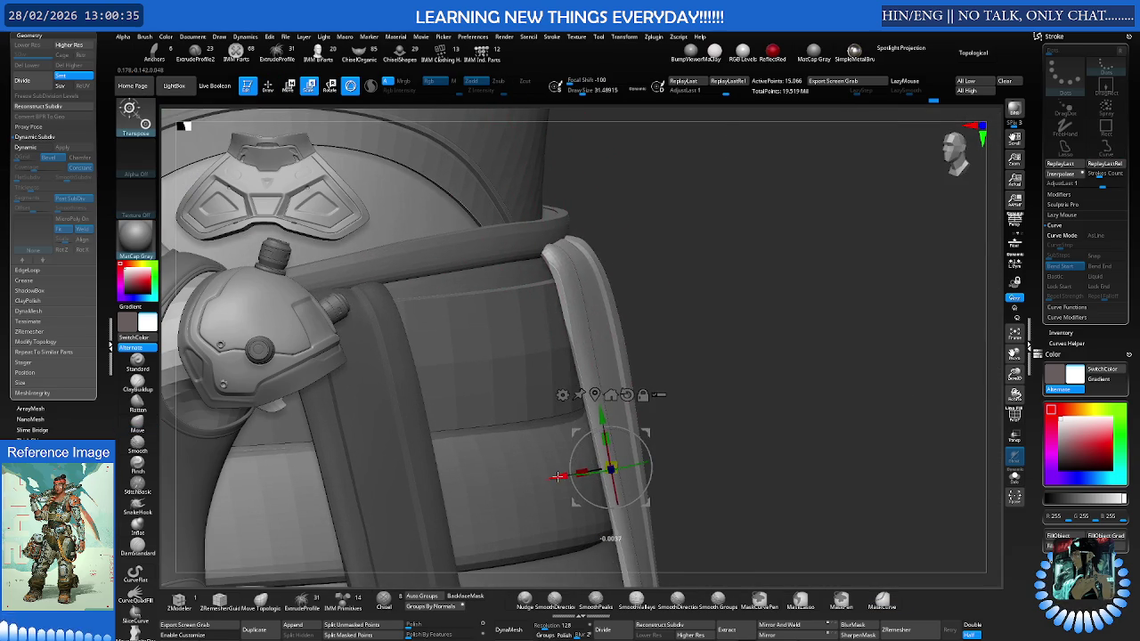
{"action": "left_click_drag", "start_coordinate": [590, 418], "coordinate": [594, 424]}
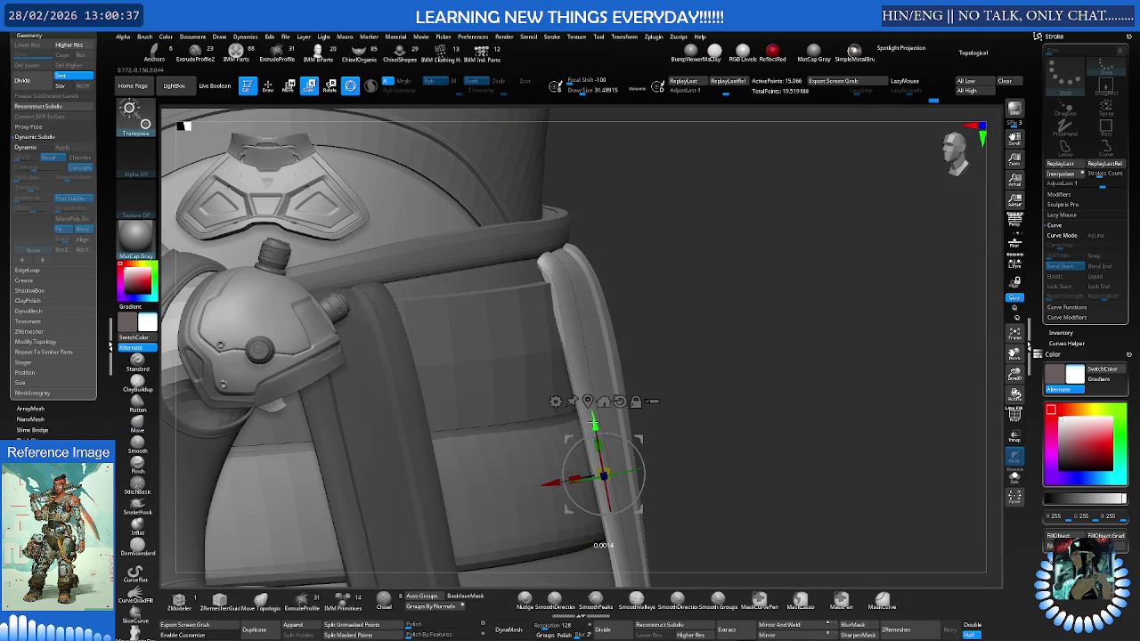
{"action": "mouse_move", "coordinate": [607, 403]}
{"action": "right_mouse_down"}
{"action": "mouse_move", "coordinate": [570, 396]}
{"action": "mouse_move", "coordinate": [593, 397]}
{"action": "mouse_move", "coordinate": [613, 317]}
{"action": "mouse_move", "coordinate": [622, 336]}
{"action": "mouse_move", "coordinate": [612, 327]}
{"action": "right_mouse_up"}
Push the strap's lower end with the Move brush at size 18.5 so it hugs the belt
{"action": "key", "text": "q"}
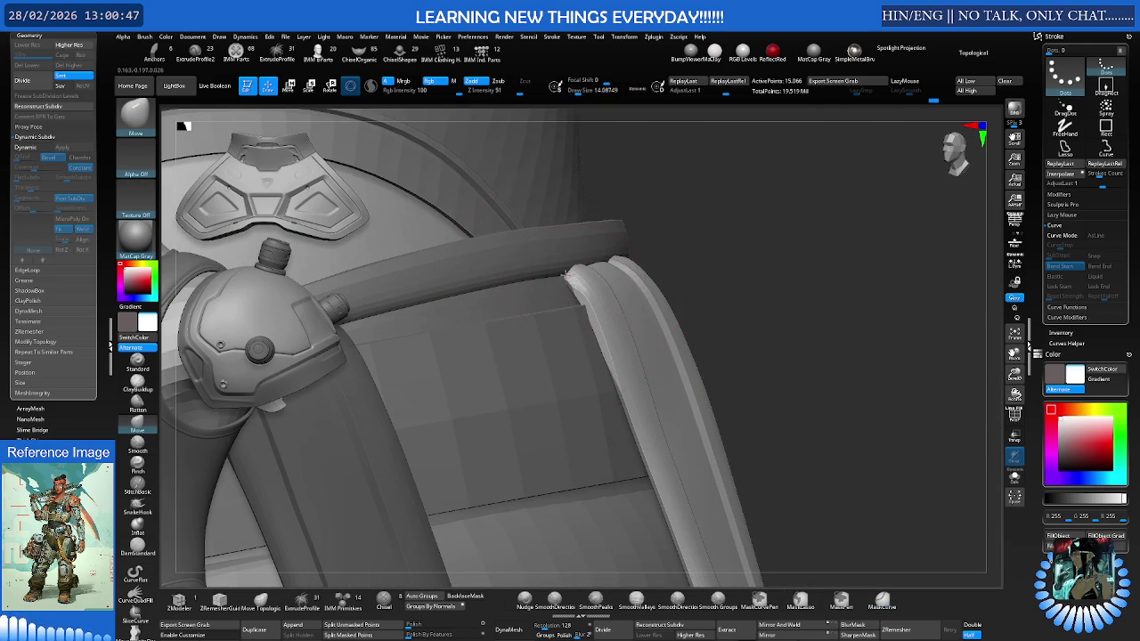
{"action": "mouse_move", "coordinate": [643, 334]}
{"action": "right_mouse_down"}
{"action": "mouse_move", "coordinate": [609, 364]}
{"action": "mouse_move", "coordinate": [624, 336]}
{"action": "mouse_move", "coordinate": [564, 365]}
{"action": "mouse_move", "coordinate": [536, 398]}
{"action": "right_mouse_up"}
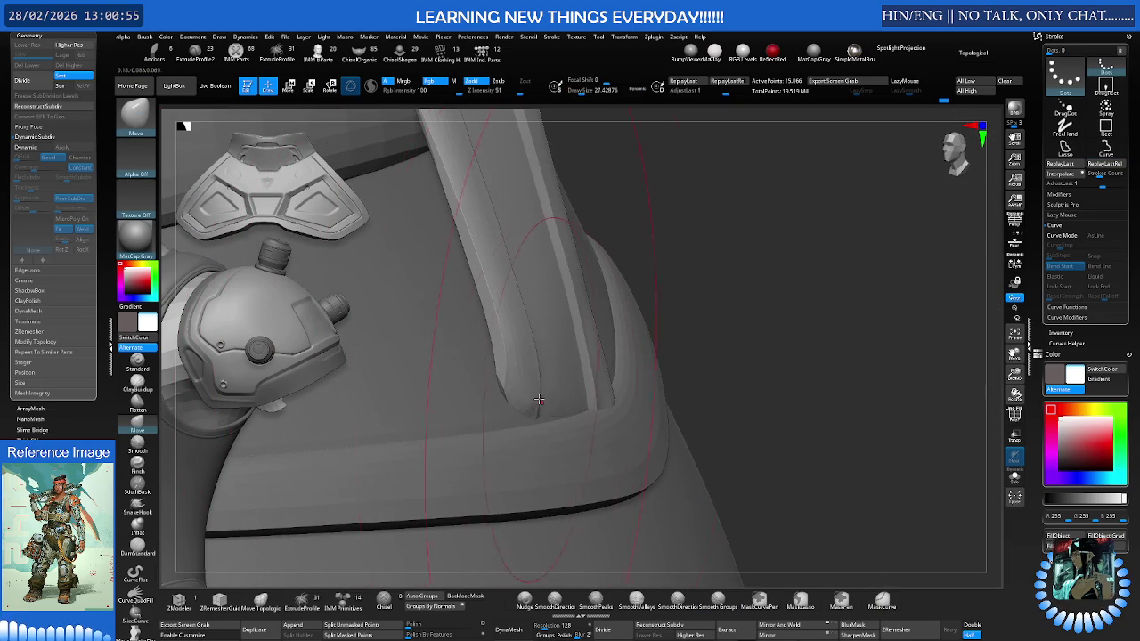
{"action": "left_click_drag", "start_coordinate": [527, 406], "coordinate": [530, 403]}
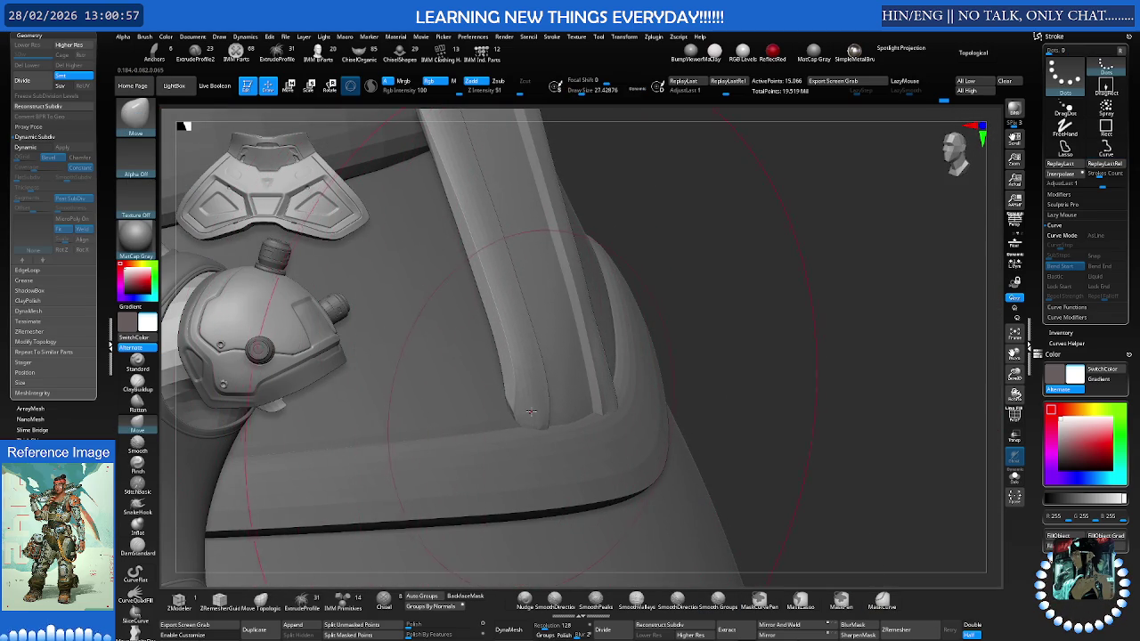
{"action": "right_click_drag", "start_coordinate": [530, 411], "coordinate": [582, 377]}
{"action": "key", "text": "s"}
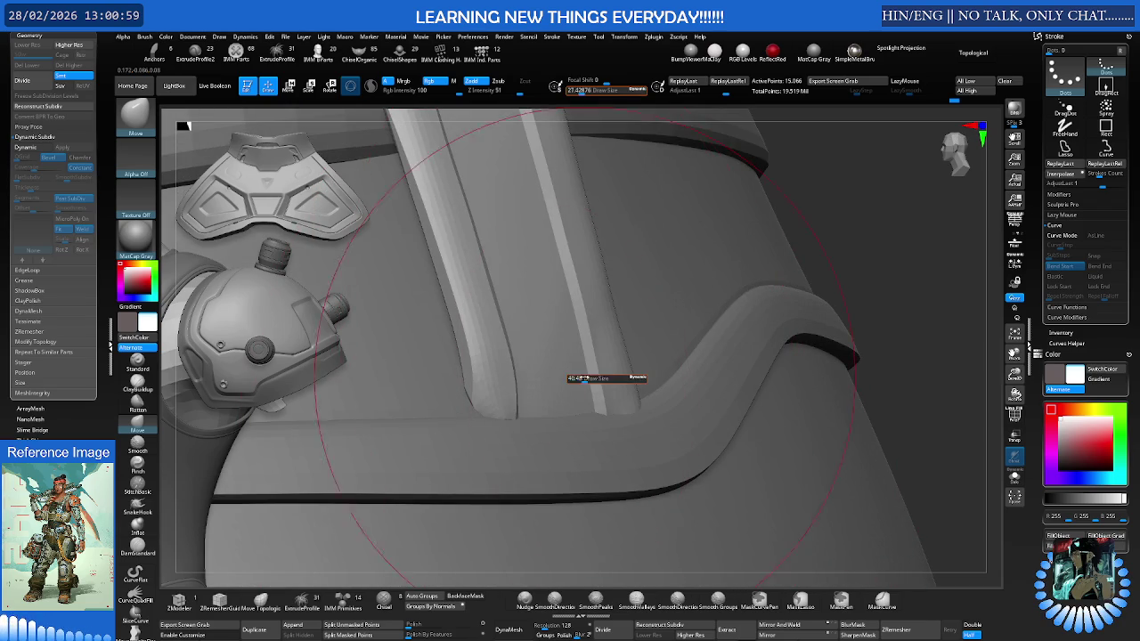
{"action": "left_click_drag", "start_coordinate": [579, 379], "coordinate": [569, 379]}
{"action": "right_click_drag", "start_coordinate": [568, 379], "coordinate": [551, 243]}
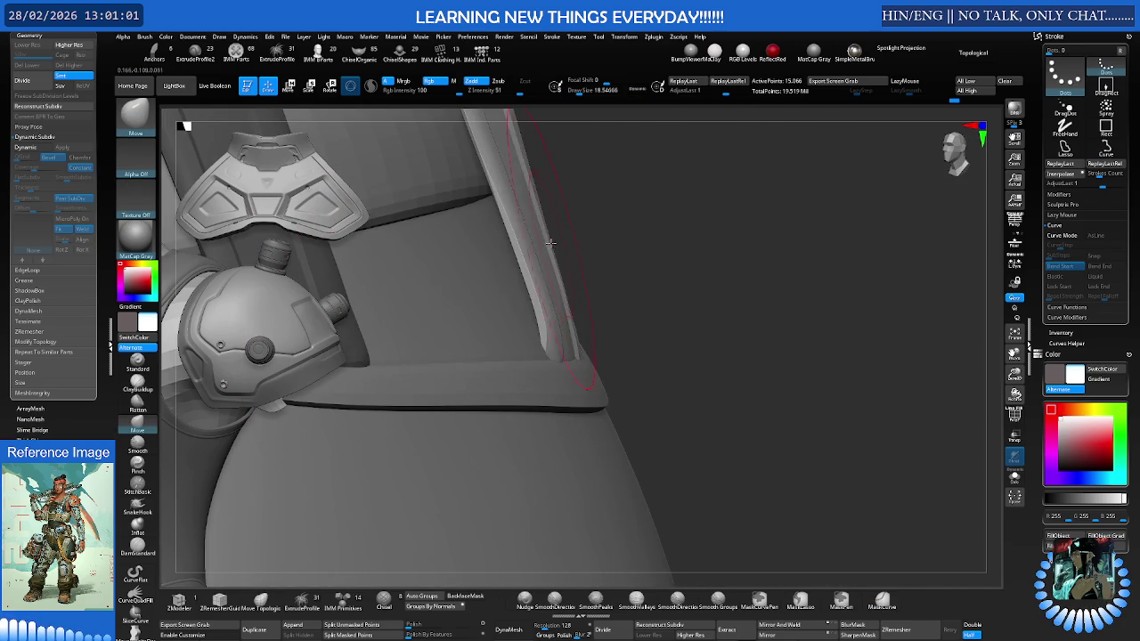
{"action": "left_click_drag", "start_coordinate": [526, 199], "coordinate": [539, 234]}
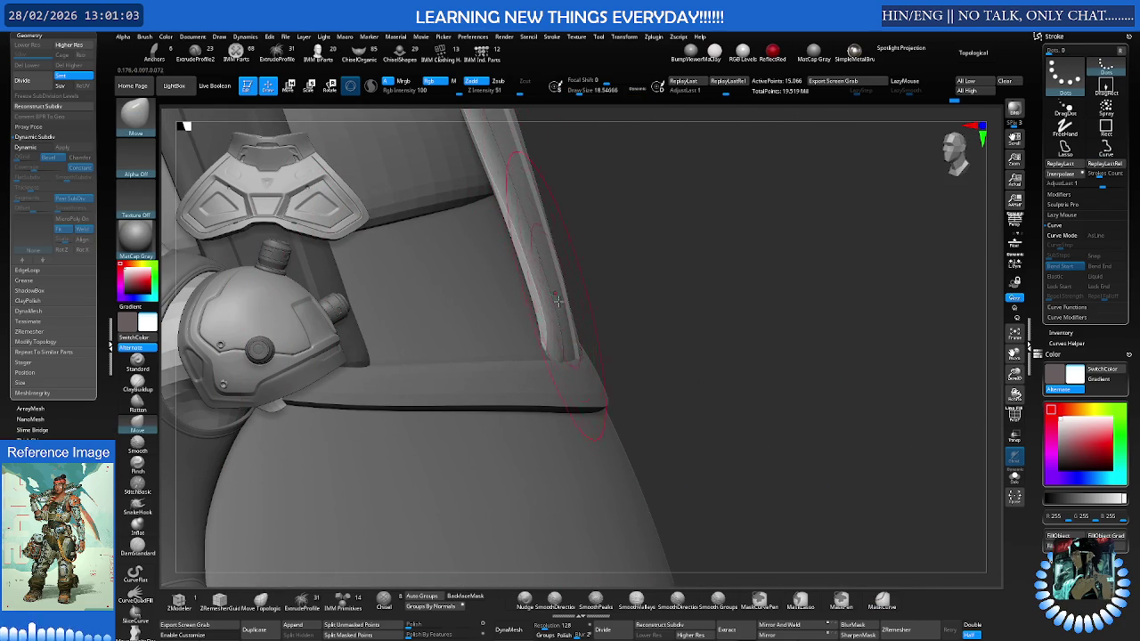
{"action": "right_click_drag", "start_coordinate": [552, 289], "coordinate": [505, 303]}
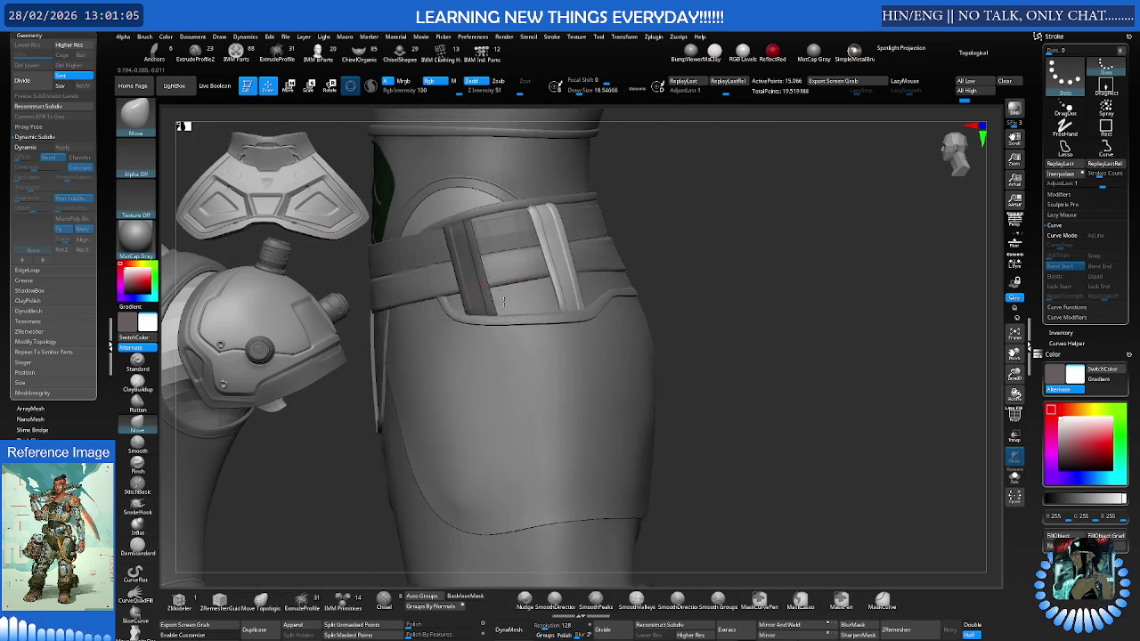
Draw a MaskCurve down the thigh seam, then frame the belt front below the green chest panel
{"action": "key", "text": "ctrl"}
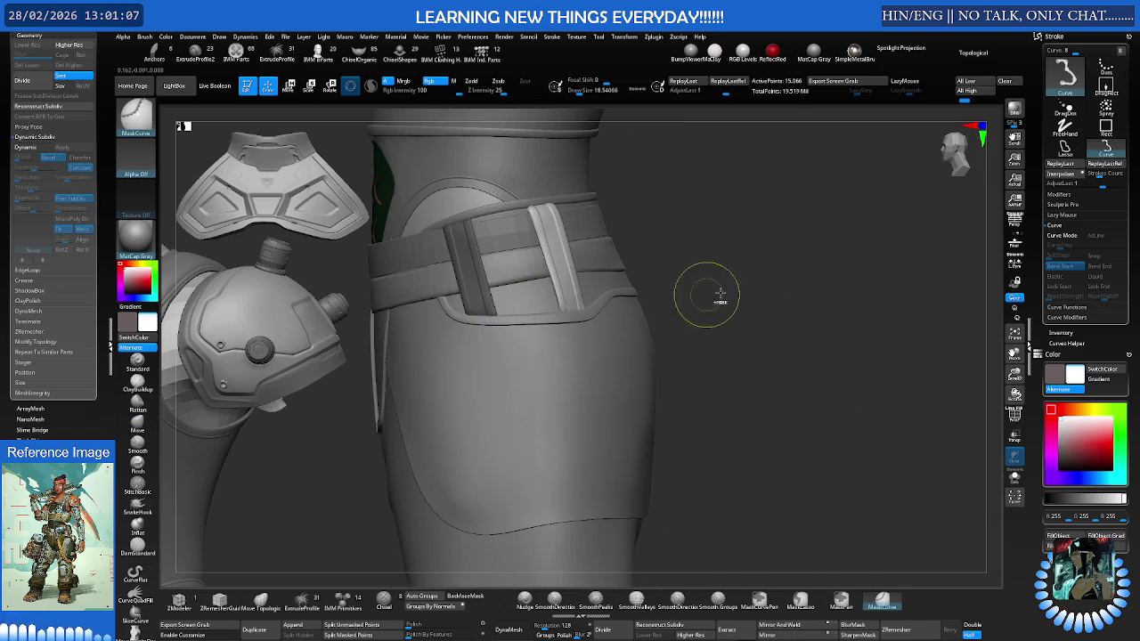
{"action": "mouse_move", "coordinate": [704, 299]}
{"action": "right_mouse_down"}
{"action": "mouse_move", "coordinate": [603, 316]}
{"action": "mouse_move", "coordinate": [664, 463]}
{"action": "mouse_move", "coordinate": [722, 499]}
{"action": "mouse_move", "coordinate": [761, 604]}
{"action": "right_mouse_up"}
{"action": "left_click", "coordinate": [778, 595]}
{"action": "left_click_drag", "start_coordinate": [615, 330], "coordinate": [642, 456], "text": "ctrl"}
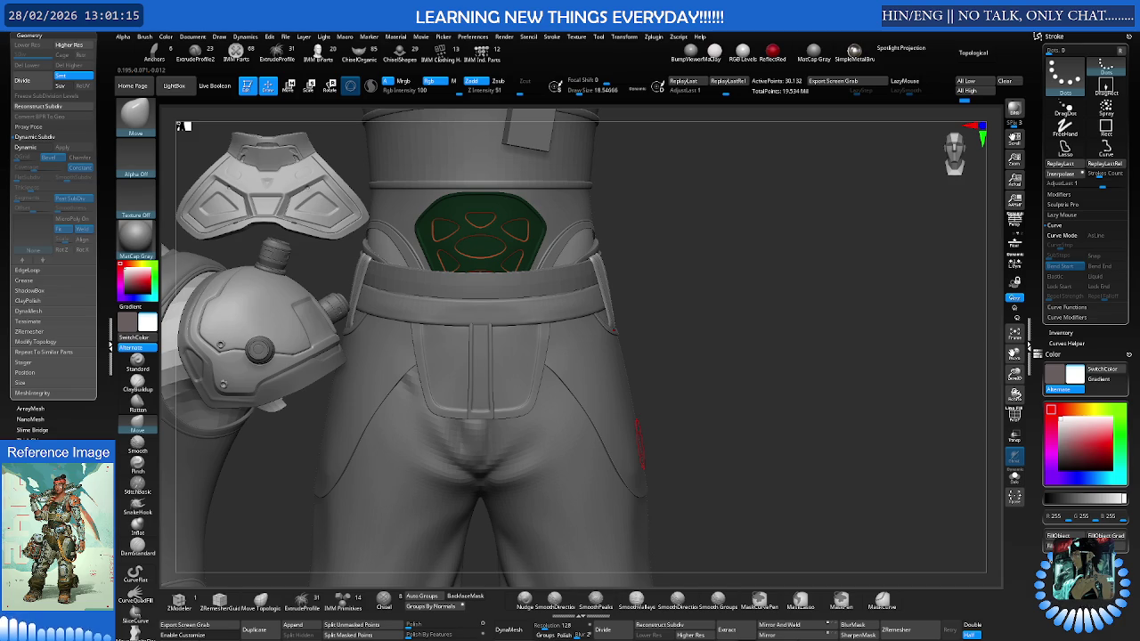
{"action": "mouse_move", "coordinate": [571, 221]}
{"action": "right_mouse_down"}
{"action": "mouse_move", "coordinate": [495, 252]}
{"action": "mouse_move", "coordinate": [542, 264]}
{"action": "mouse_move", "coordinate": [527, 265]}
{"action": "mouse_move", "coordinate": [616, 429]}
{"action": "right_mouse_up"}
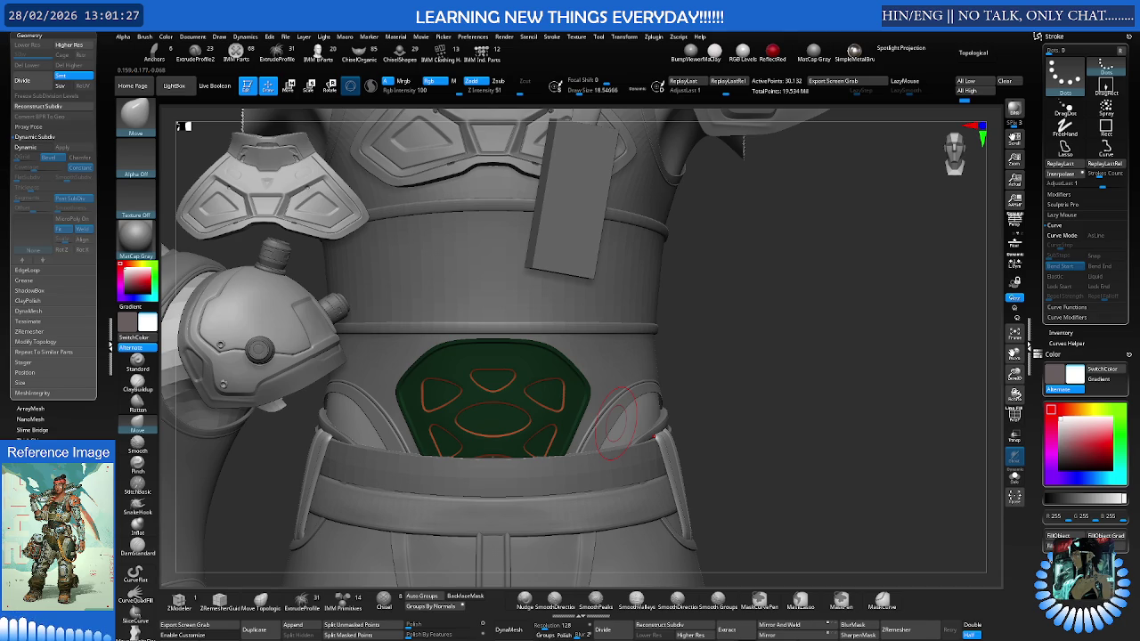
{"action": "right_click_drag", "start_coordinate": [506, 433], "coordinate": [575, 371], "text": "alt"}
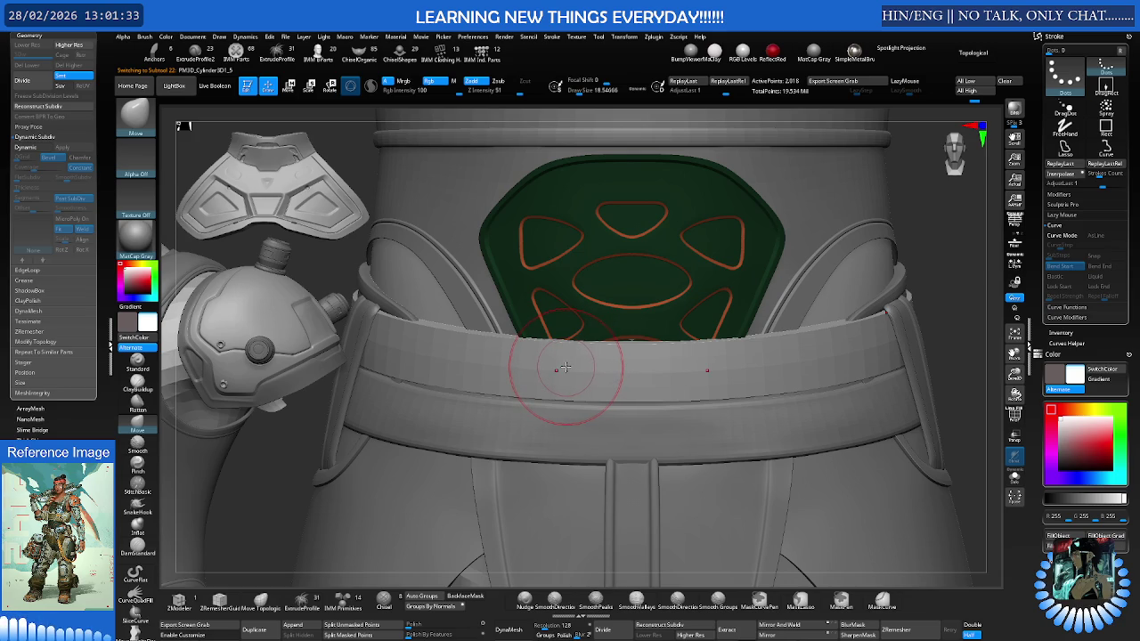
Browse the IMM Clothing and IMM Ind. Parts insert-mesh brush sets
{"action": "left_click", "coordinate": [441, 54]}
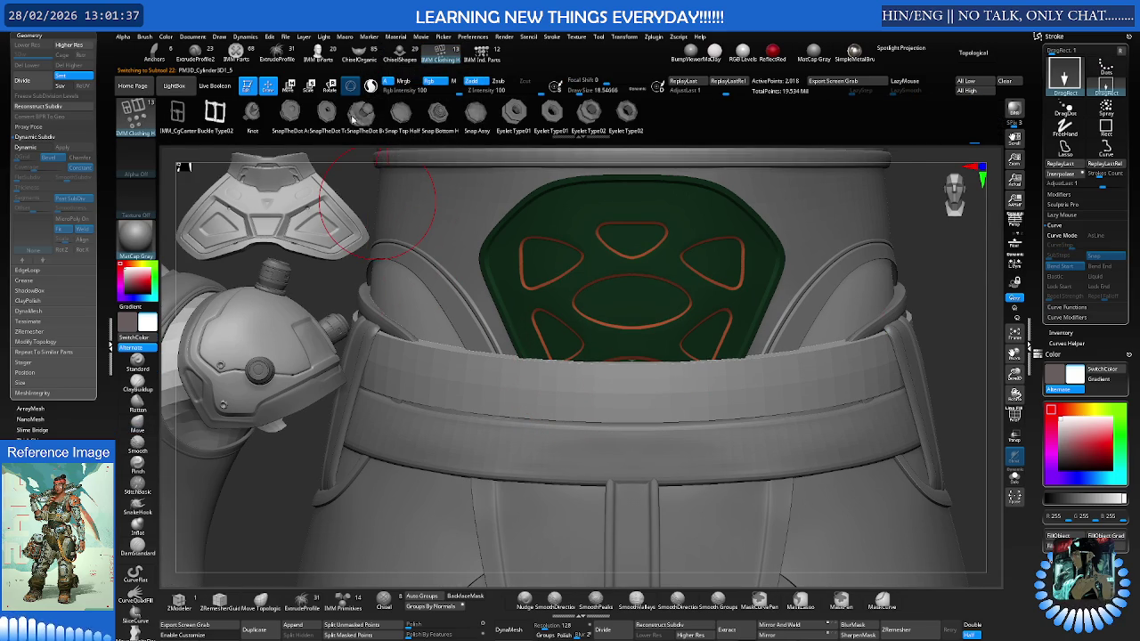
{"action": "scroll", "coordinate": [364, 114], "scroll_direction": "up", "scroll_amount": 1}
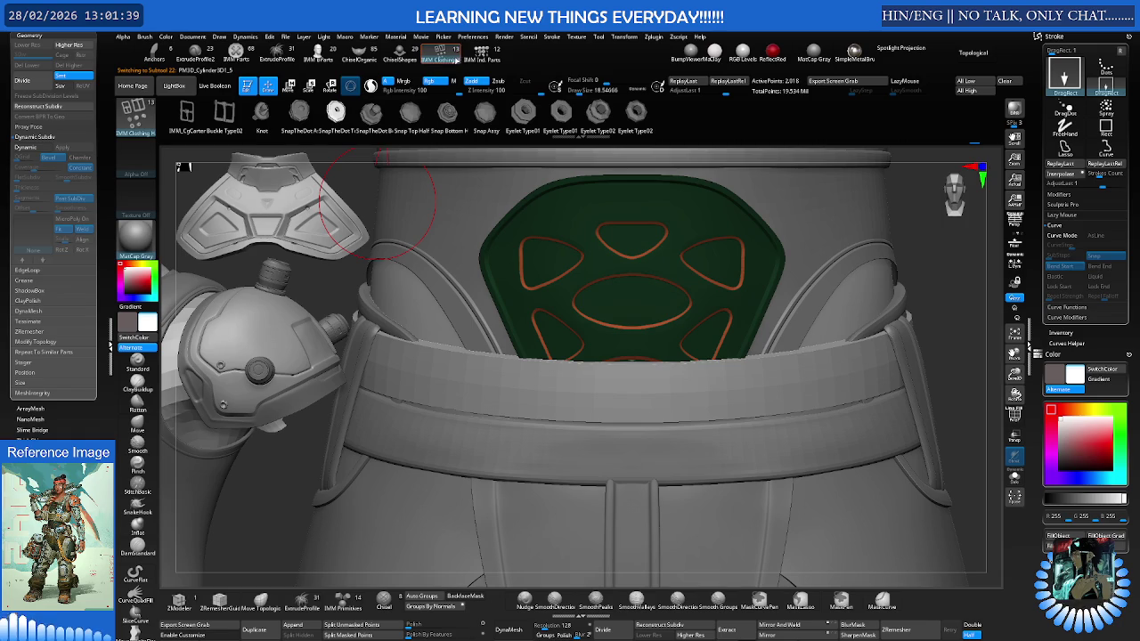
{"action": "left_click", "coordinate": [482, 54]}
{"action": "left_click", "coordinate": [440, 55]}
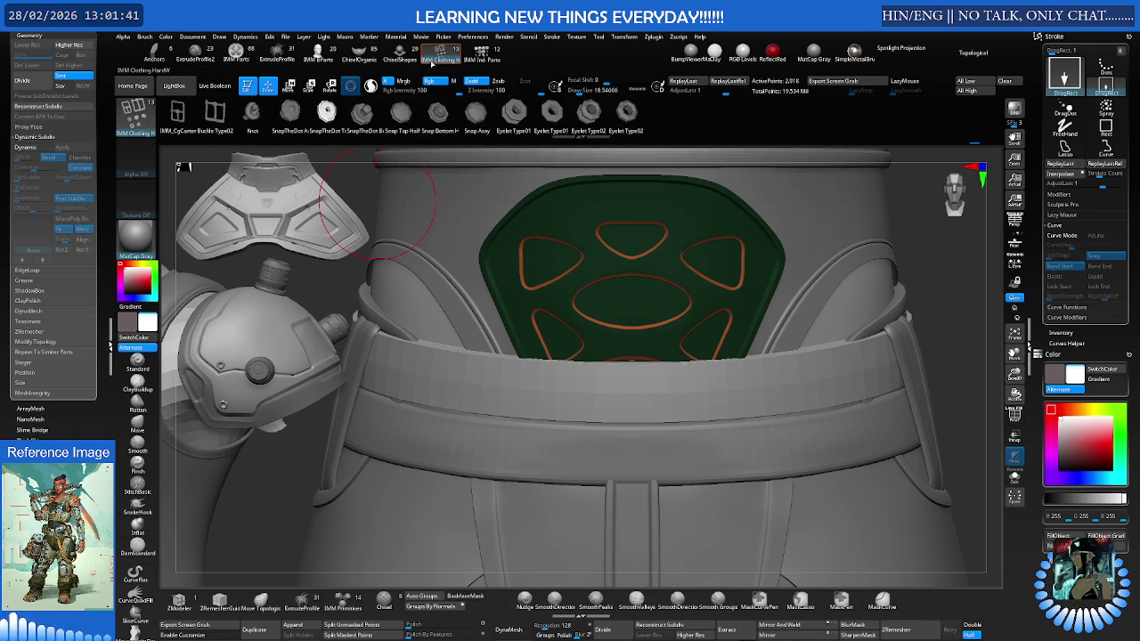
Load the IMM Parts set, scroll to its Mechanical inserts, and pick the ExtrudeProfile brush
{"action": "left_click", "coordinate": [236, 51]}
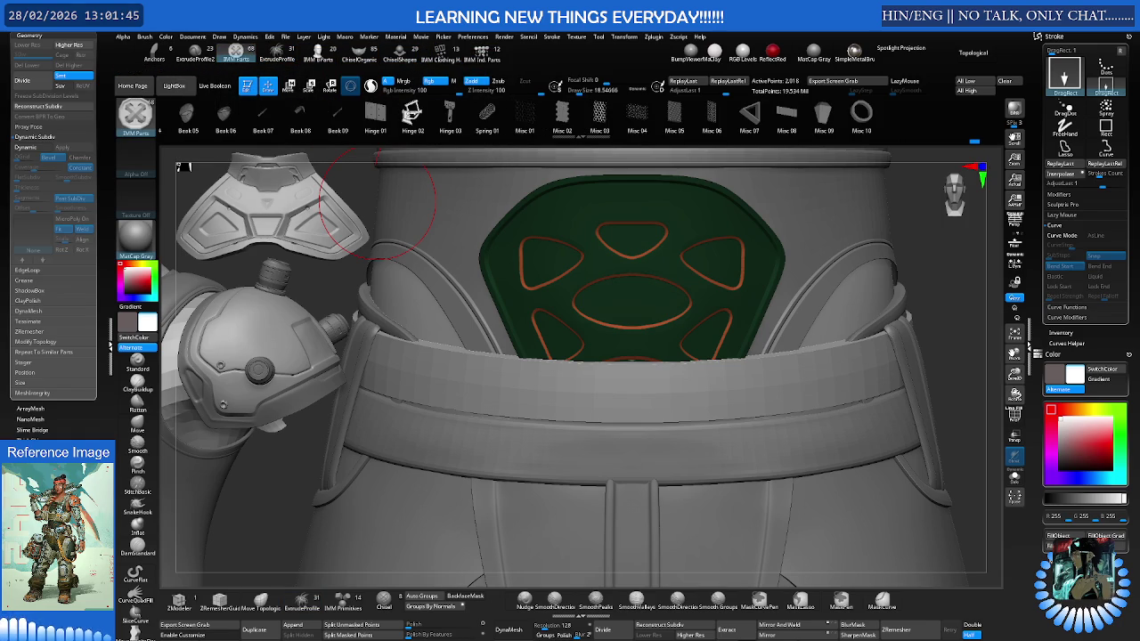
{"action": "scroll", "coordinate": [425, 116], "scroll_direction": "up", "scroll_amount": 5}
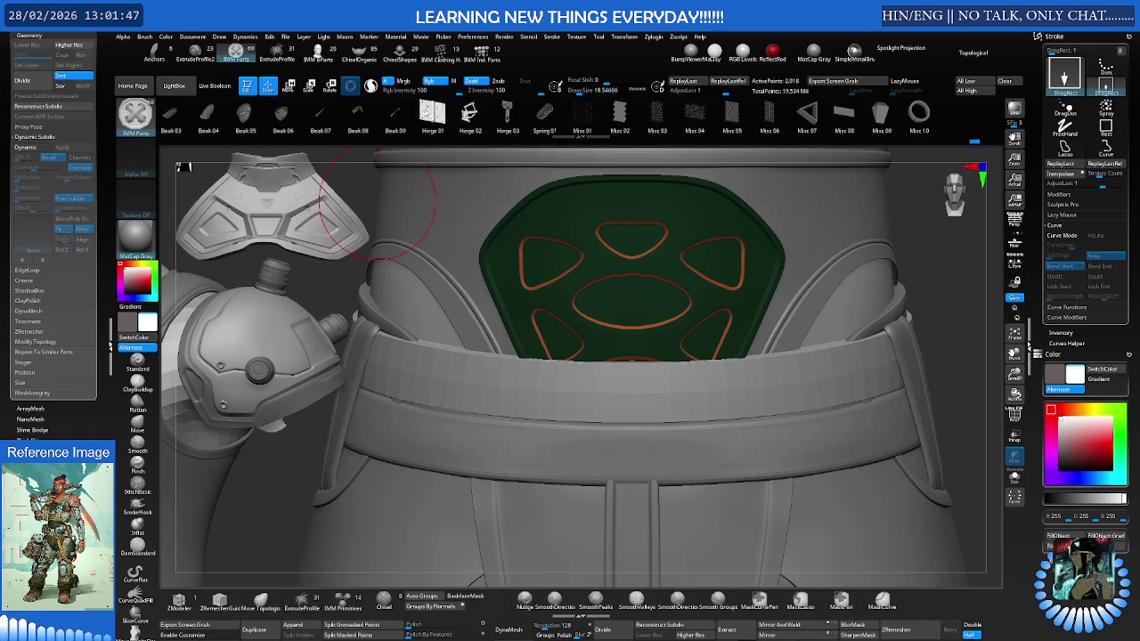
{"action": "scroll", "coordinate": [396, 112], "scroll_direction": "up", "scroll_amount": 4}
{"action": "scroll", "coordinate": [410, 113], "scroll_direction": "up", "scroll_amount": 3}
{"action": "scroll", "coordinate": [427, 113], "scroll_direction": "up", "scroll_amount": 4}
{"action": "scroll", "coordinate": [445, 114], "scroll_direction": "up", "scroll_amount": 4}
{"action": "scroll", "coordinate": [453, 114], "scroll_direction": "up", "scroll_amount": 3}
{"action": "scroll", "coordinate": [436, 113], "scroll_direction": "up", "scroll_amount": 3}
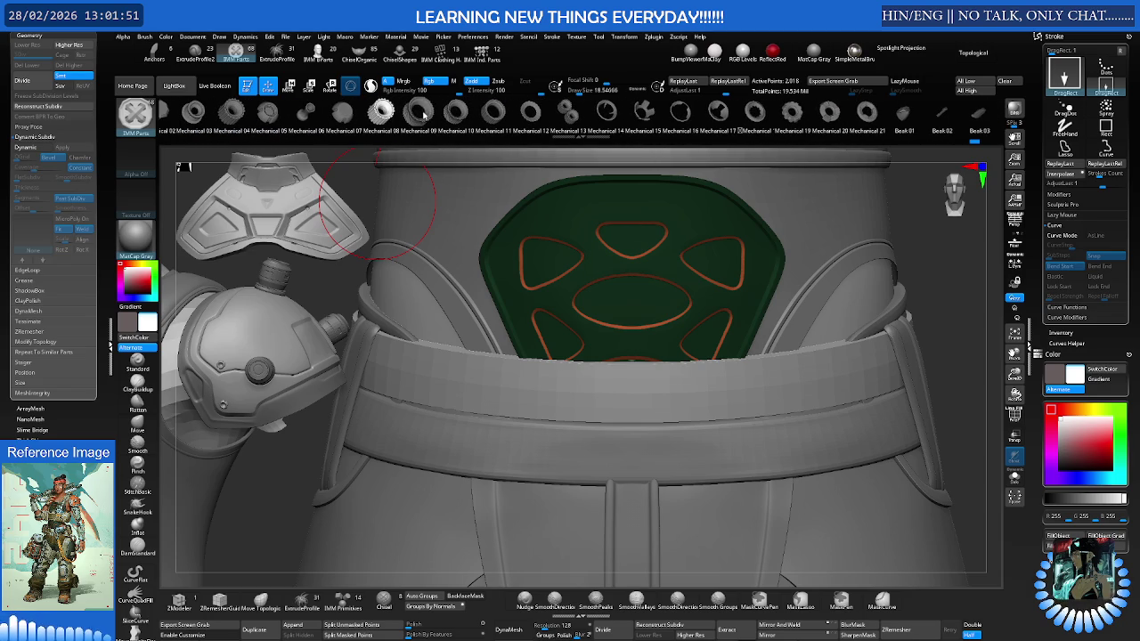
{"action": "key", "text": "m"}
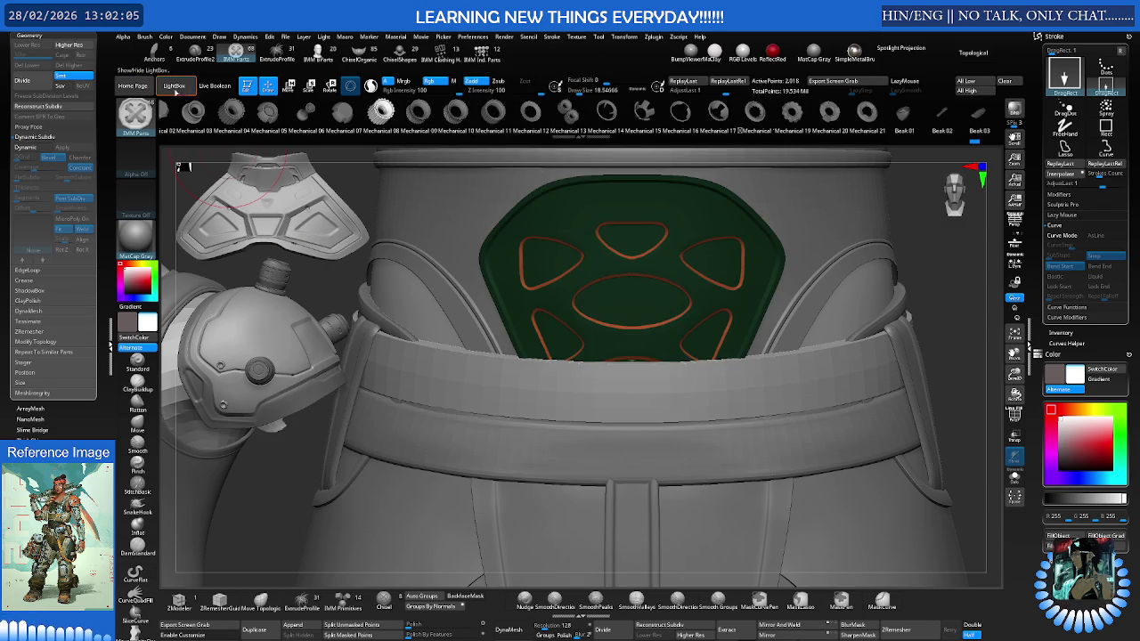
{"action": "left_click", "coordinate": [275, 56]}
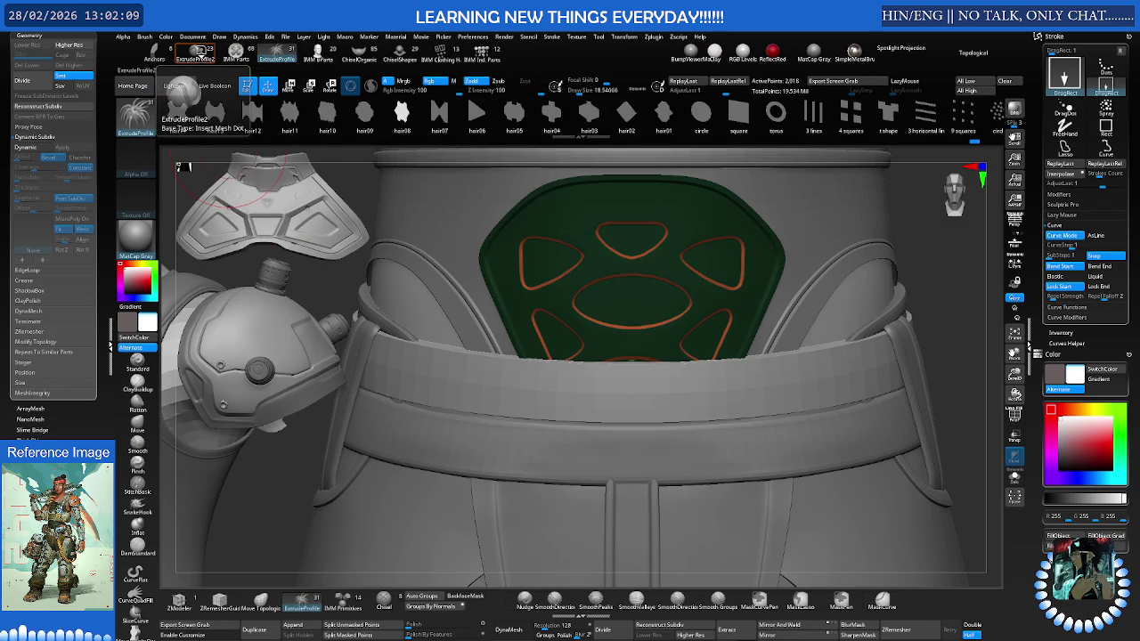
Choose the ExtrudeProfile2 brush and select the green chest panel subtool
{"action": "left_click", "coordinate": [198, 52]}
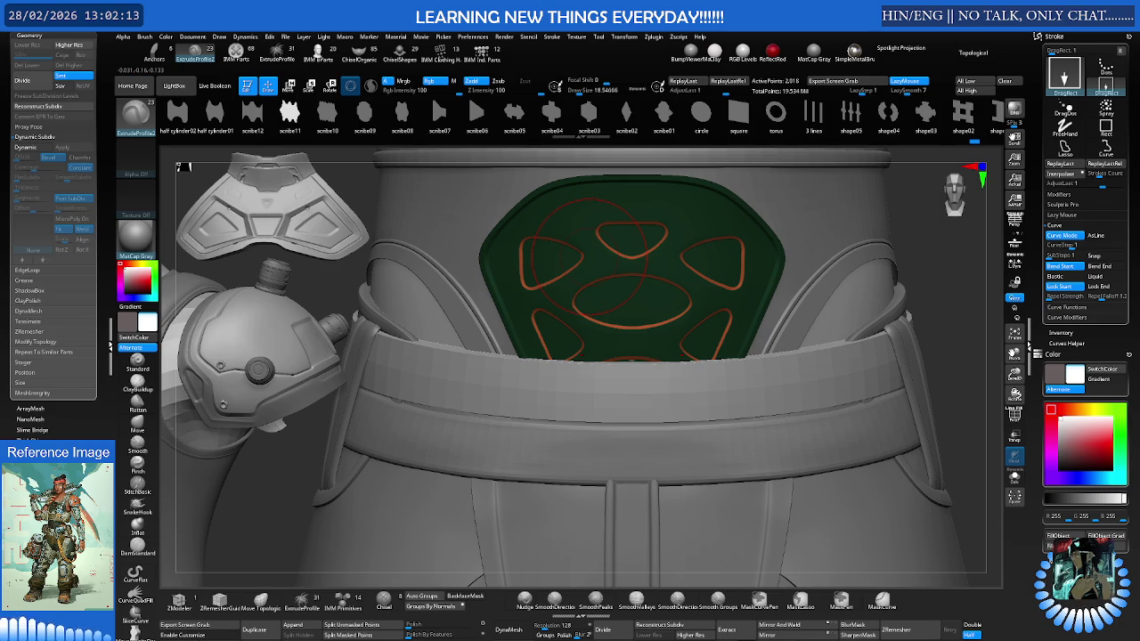
{"action": "left_click", "coordinate": [624, 332], "text": "alt"}
{"action": "right_click_drag", "start_coordinate": [623, 333], "coordinate": [573, 353]}
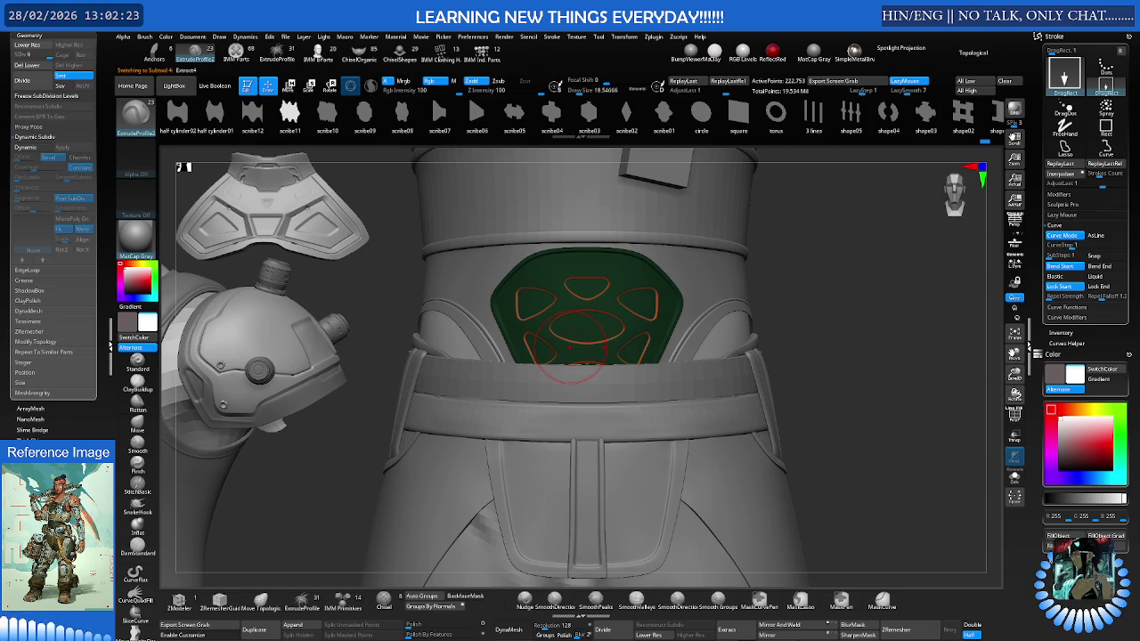
Pick the small box subtool, move it down toward the belt and Split Unmasked Points
{"action": "left_click", "coordinate": [588, 394], "text": "alt"}
{"action": "right_click_drag", "start_coordinate": [617, 360], "coordinate": [580, 254]}
{"action": "left_click", "coordinate": [580, 255], "text": "alt"}
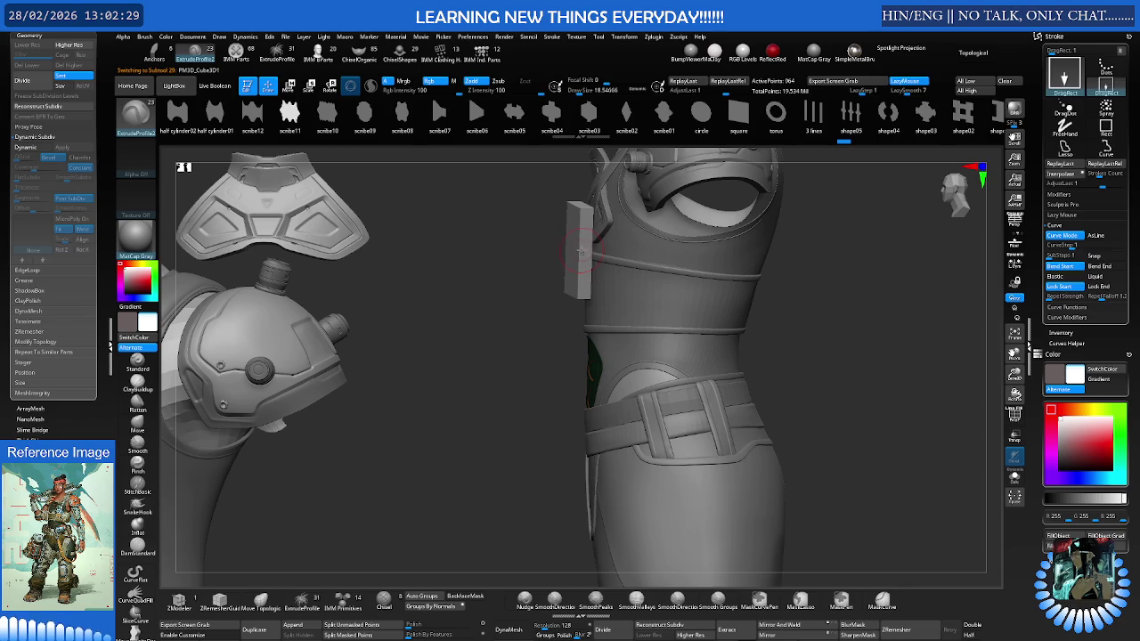
{"action": "key", "text": "w"}
{"action": "left_click_drag", "start_coordinate": [570, 258], "coordinate": [537, 396]}
{"action": "right_click_drag", "start_coordinate": [572, 361], "coordinate": [514, 436]}
{"action": "left_click_drag", "start_coordinate": [514, 437], "coordinate": [514, 426]}
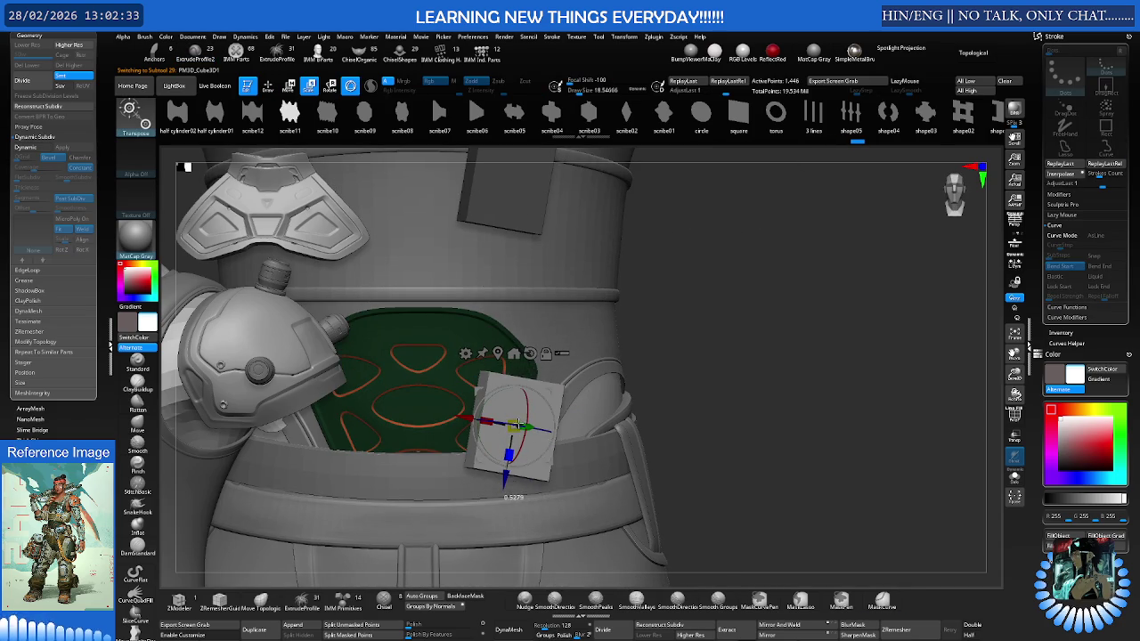
{"action": "left_click", "coordinate": [365, 626]}
Rotate the split plate upright, move it onto the belt front, solo it and scale it up about 1.7x
{"action": "mouse_move", "coordinate": [535, 392]}
{"action": "right_mouse_down", "text": "ctrl"}
{"action": "mouse_move", "coordinate": [559, 432]}
{"action": "mouse_move", "coordinate": [559, 318]}
{"action": "right_mouse_up", "text": "ctrl"}
{"action": "left_click", "coordinate": [588, 389], "text": "alt"}
{"action": "left_click_drag", "start_coordinate": [542, 402], "coordinate": [525, 335]}
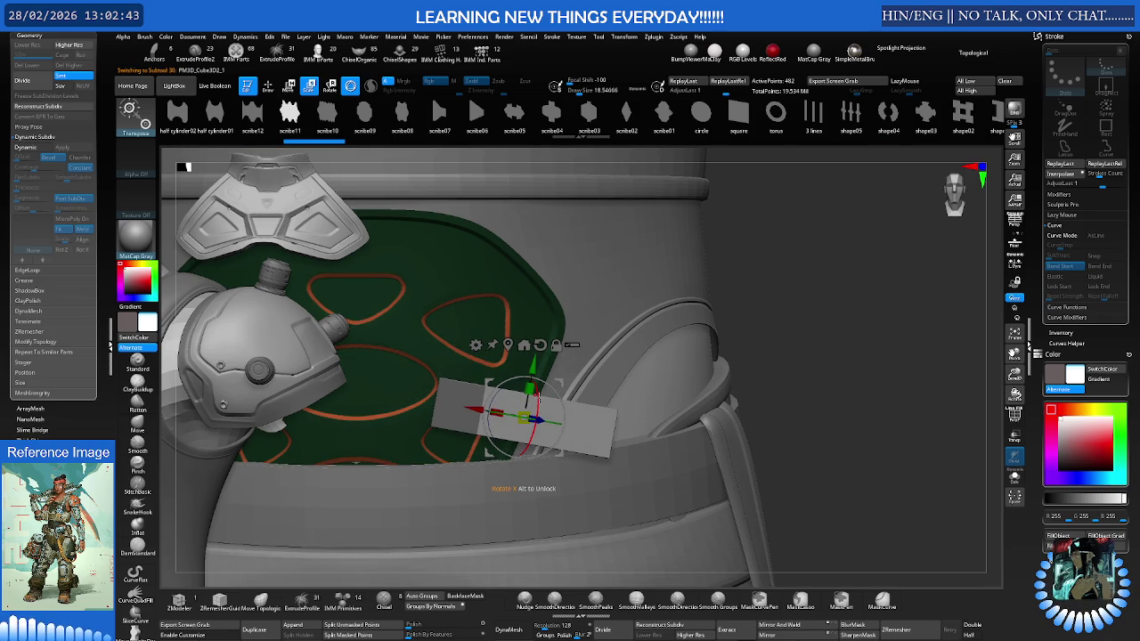
{"action": "left_click_drag", "start_coordinate": [539, 392], "coordinate": [499, 389]}
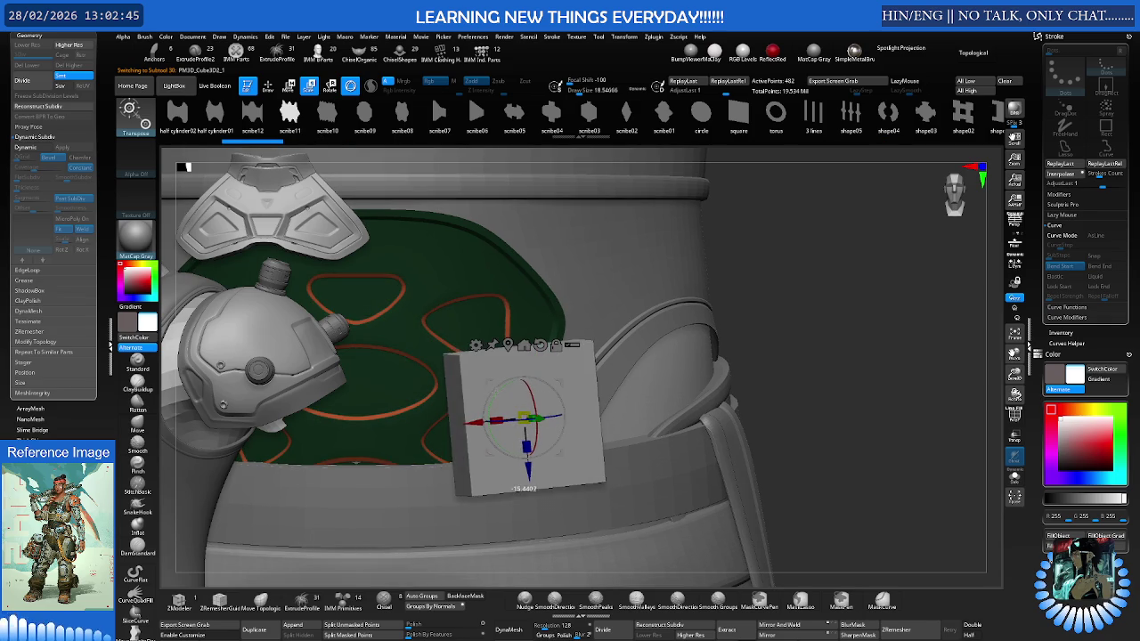
{"action": "left_click_drag", "start_coordinate": [499, 388], "coordinate": [545, 419]}
{"action": "right_click_drag", "start_coordinate": [552, 419], "coordinate": [681, 344]}
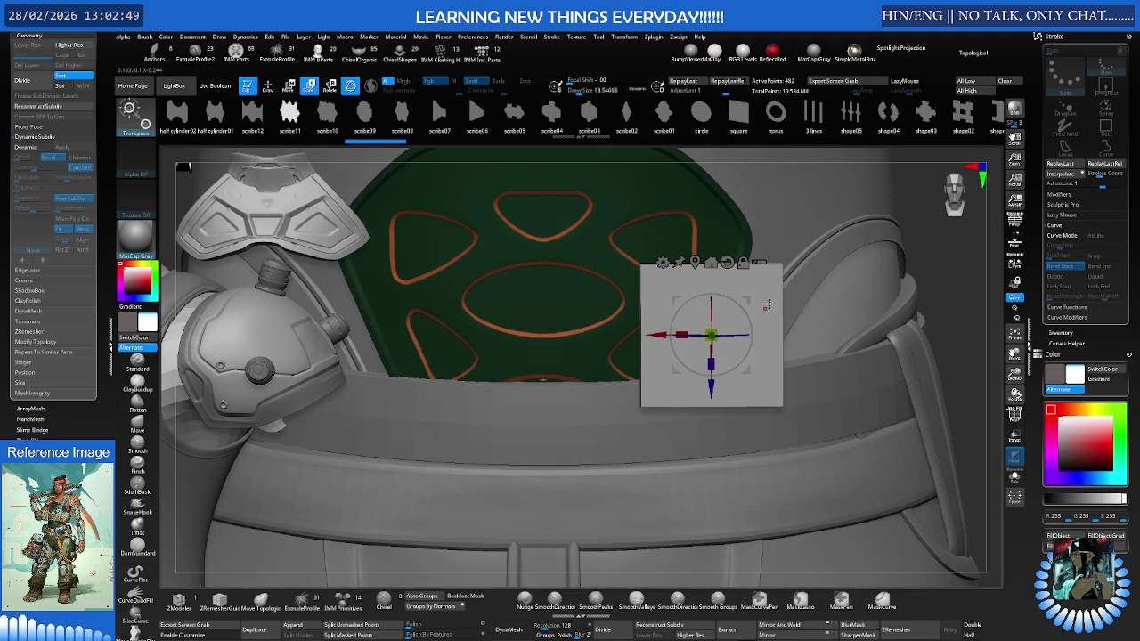
{"action": "mouse_move", "coordinate": [680, 344]}
{"action": "left_mouse_down"}
{"action": "mouse_move", "coordinate": [531, 424]}
{"action": "mouse_move", "coordinate": [531, 468]}
{"action": "left_mouse_up"}
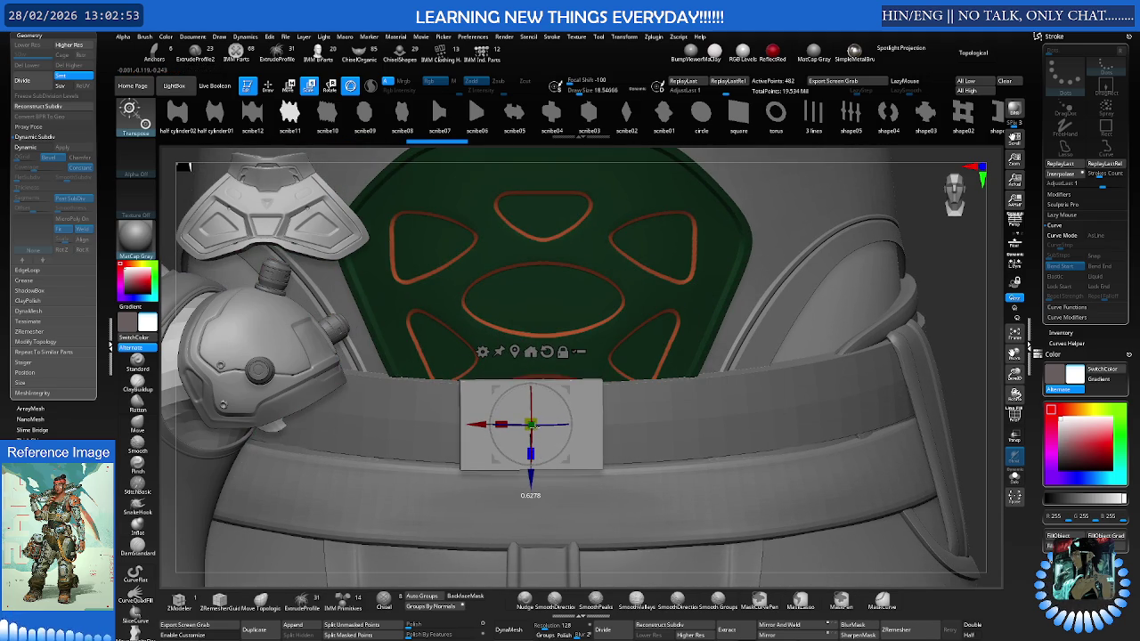
{"action": "mouse_move", "coordinate": [531, 468]}
{"action": "right_mouse_down"}
{"action": "mouse_move", "coordinate": [543, 394]}
{"action": "mouse_move", "coordinate": [611, 334]}
{"action": "right_mouse_up"}
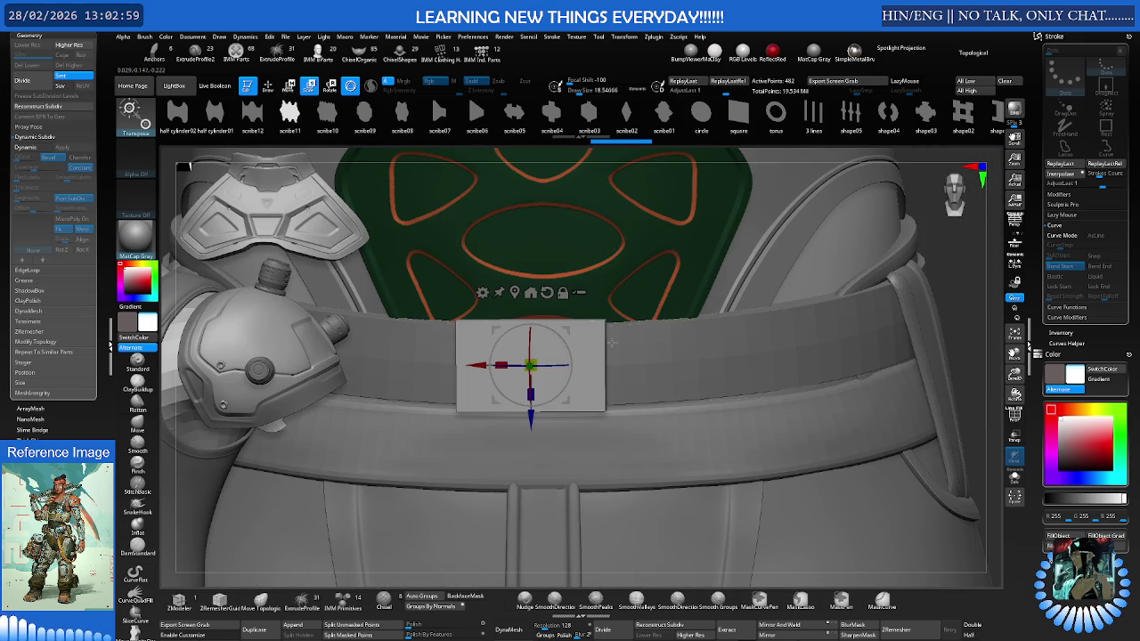
{"action": "left_click_drag", "start_coordinate": [567, 347], "coordinate": [602, 416]}
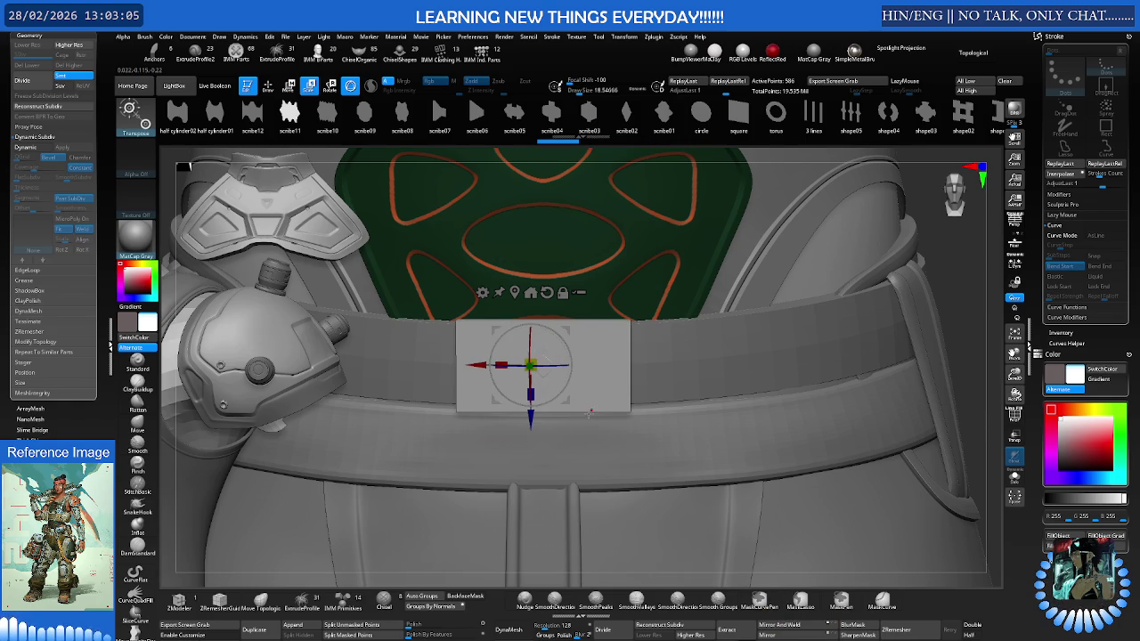
{"action": "key", "text": "ctrl+shift+s"}
{"action": "left_click_drag", "start_coordinate": [592, 354], "coordinate": [459, 396]}
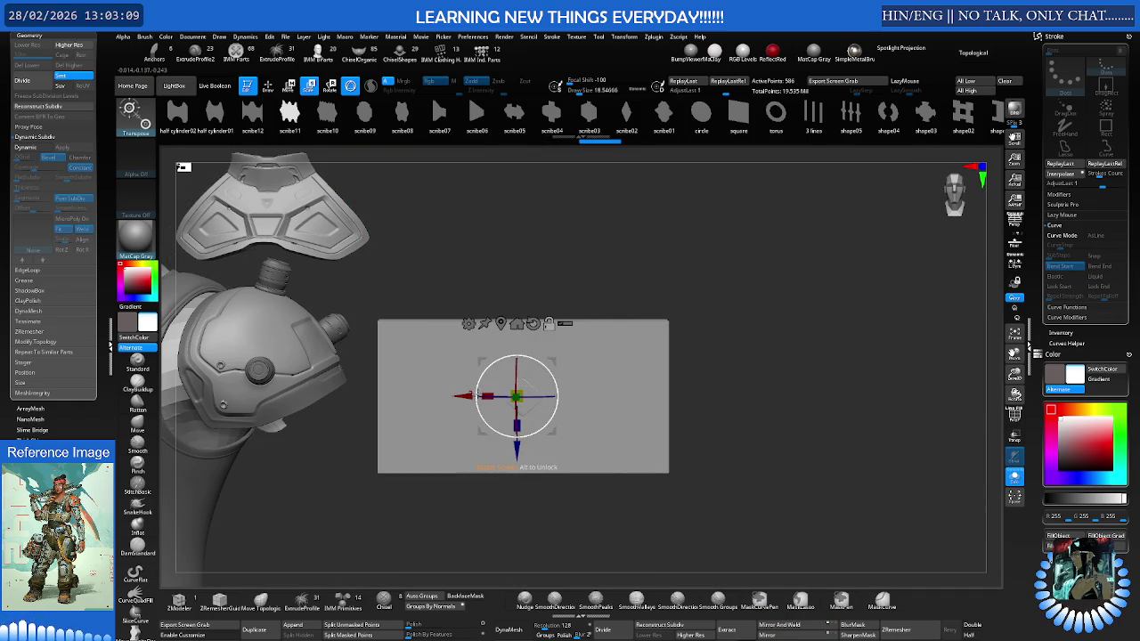
Frame the box with wireframe, try a dense remesh, then undo it
{"action": "left_click", "coordinate": [759, 603]}
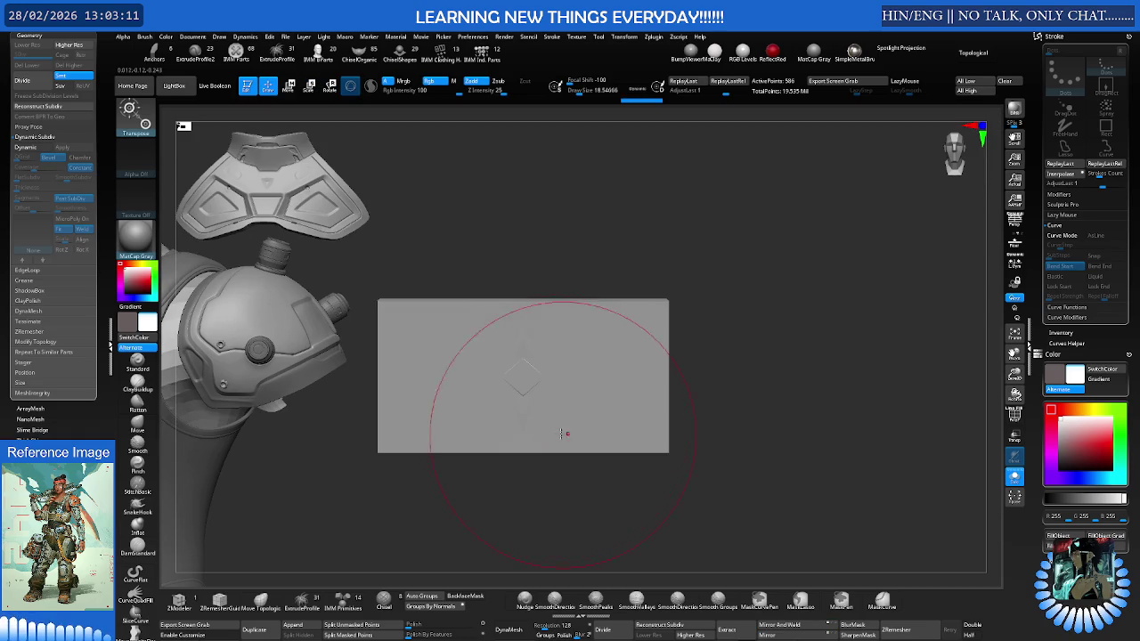
{"action": "key", "text": "f"}
{"action": "key", "text": "shift+f"}
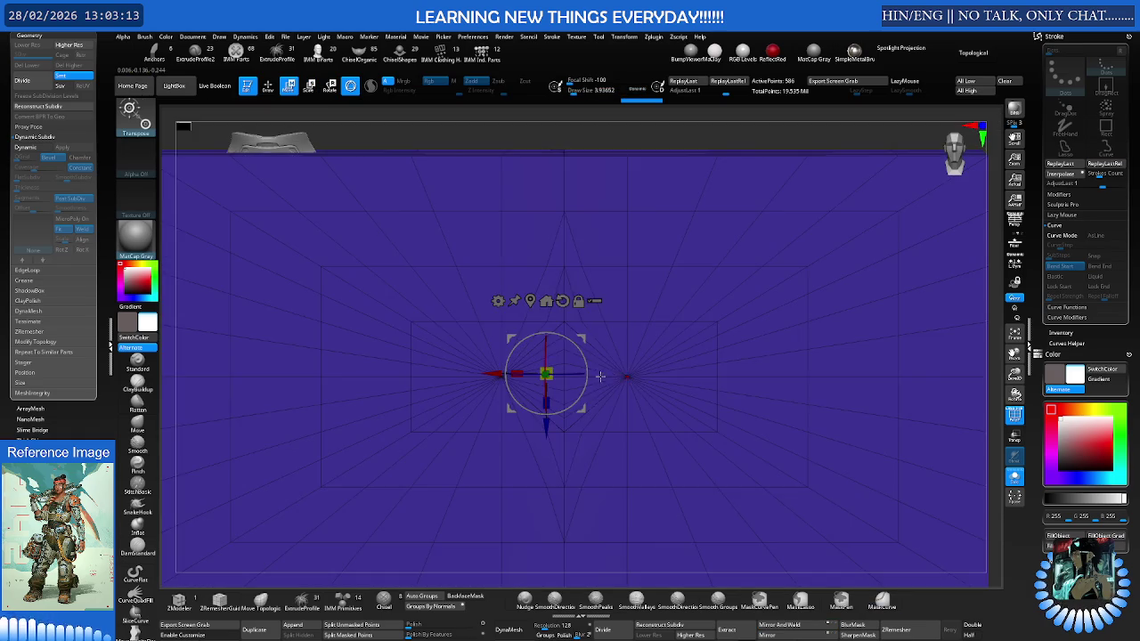
{"action": "right_click_drag", "start_coordinate": [545, 374], "coordinate": [517, 387]}
{"action": "right_click_drag", "start_coordinate": [628, 374], "coordinate": [624, 419], "text": "ctrl"}
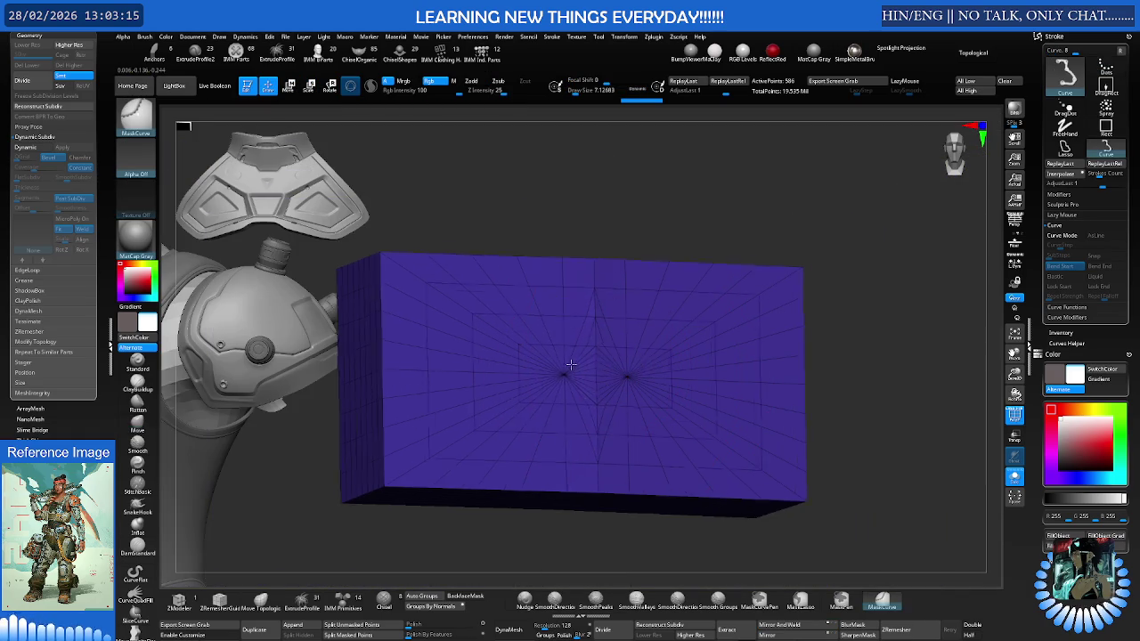
{"action": "left_click", "coordinate": [925, 633]}
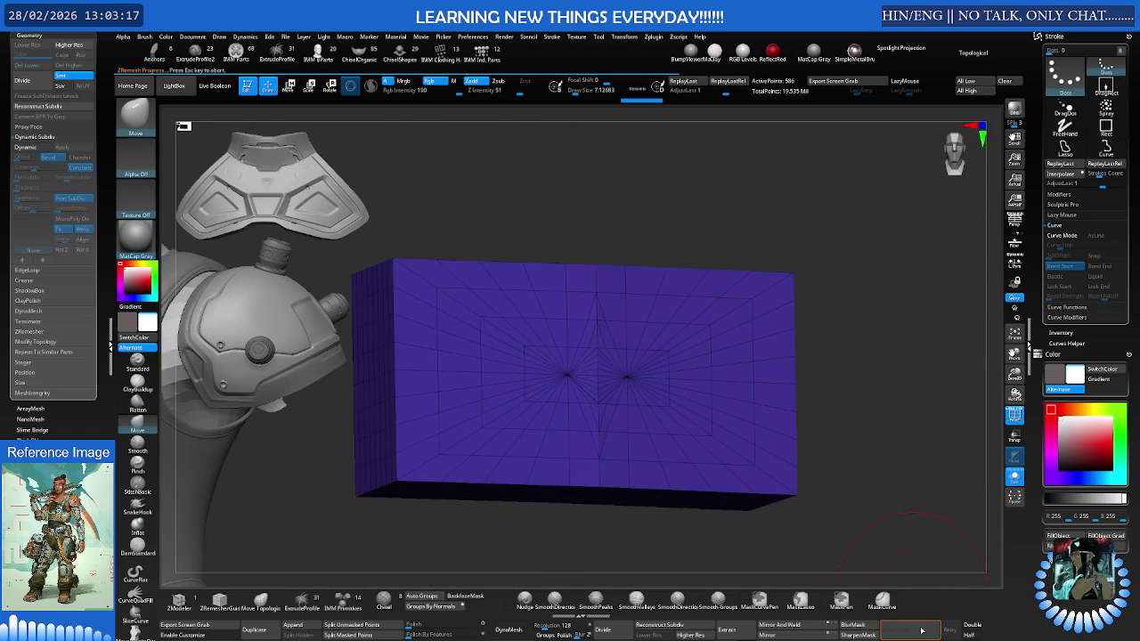
{"action": "right_click_drag", "start_coordinate": [634, 401], "coordinate": [627, 423]}
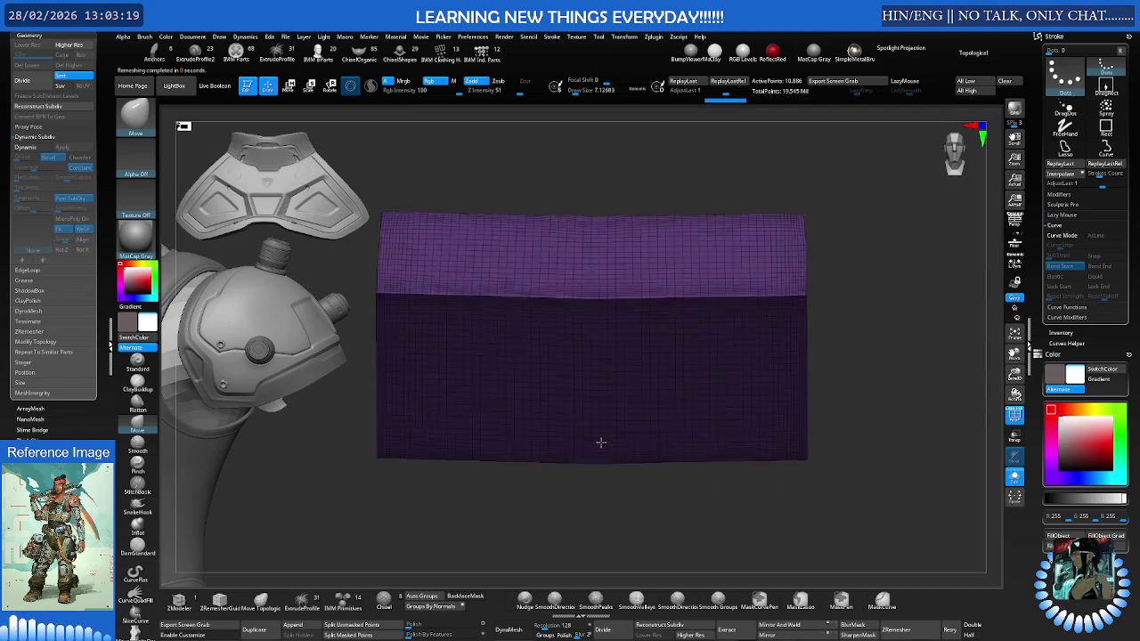
{"action": "key", "text": "ctrl+z"}
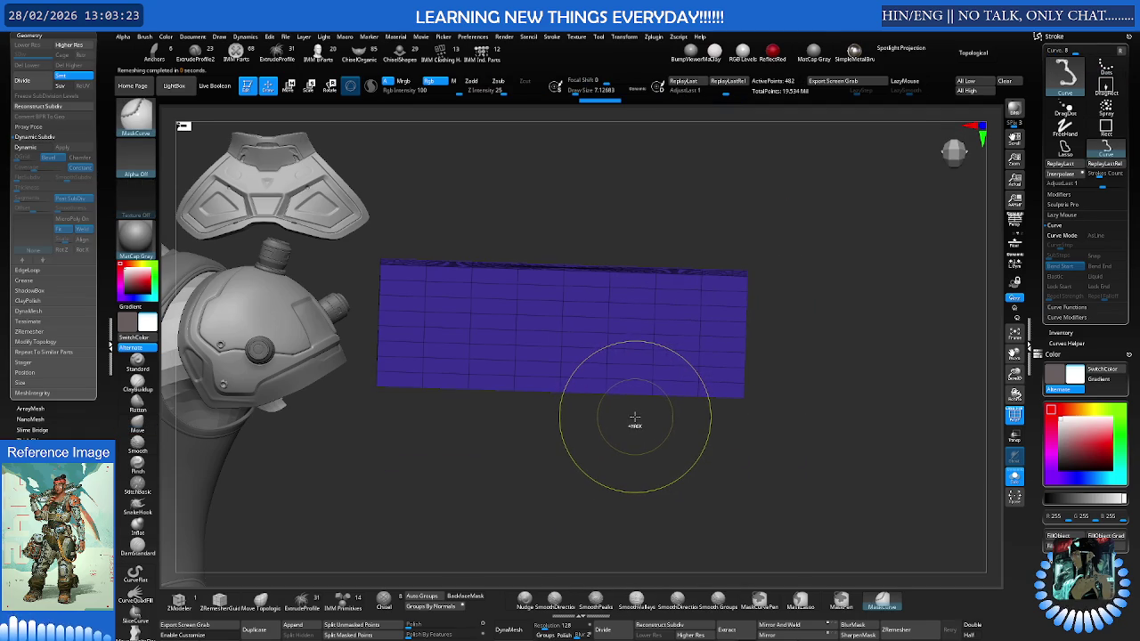
Level the strip, restore the larger box and narrow its width scale to about 0.606
{"action": "key", "text": "e"}
{"action": "key", "text": "ctrl+z"}
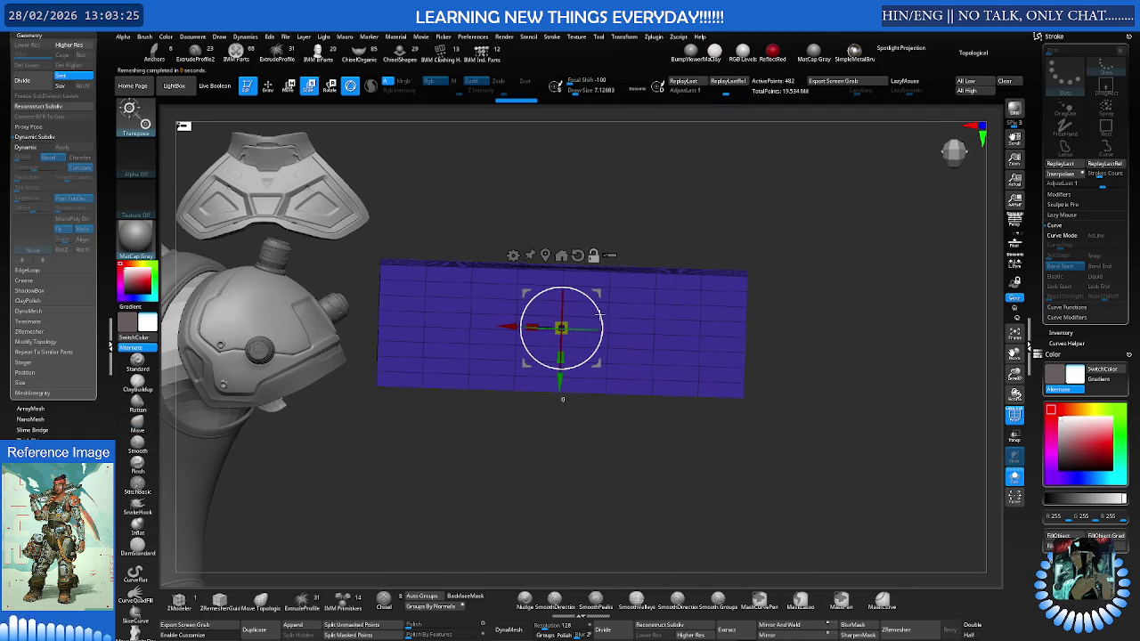
{"action": "left_click_drag", "start_coordinate": [599, 312], "coordinate": [597, 308]}
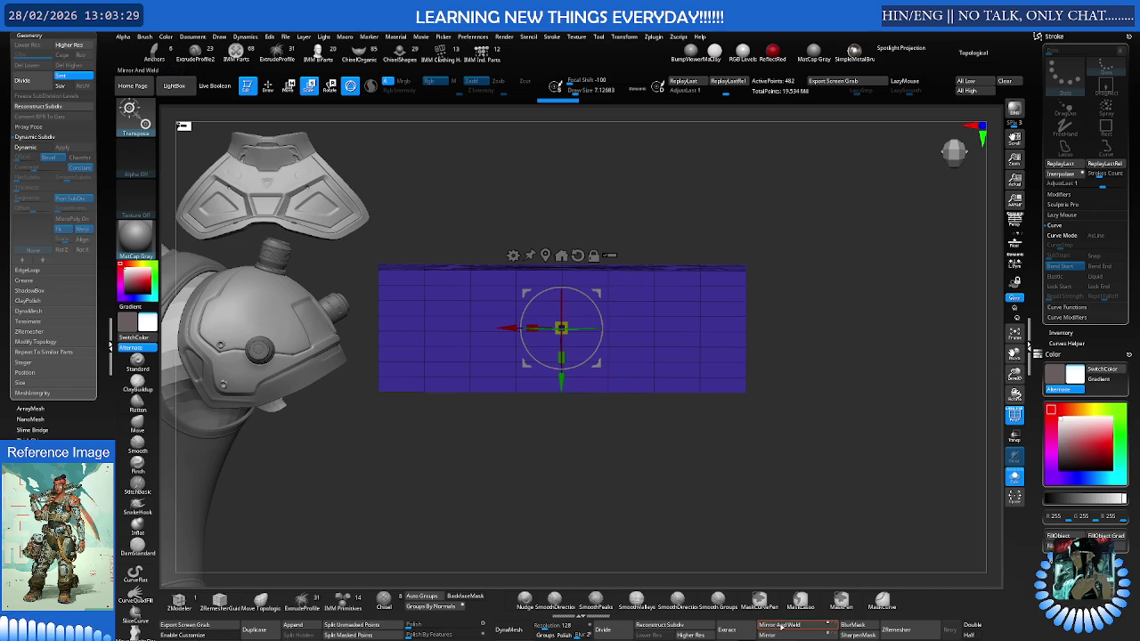
{"action": "key", "text": "ctrl+shift+z"}
{"action": "key", "text": "ctrl+shift+z"}
{"action": "key", "text": "q"}
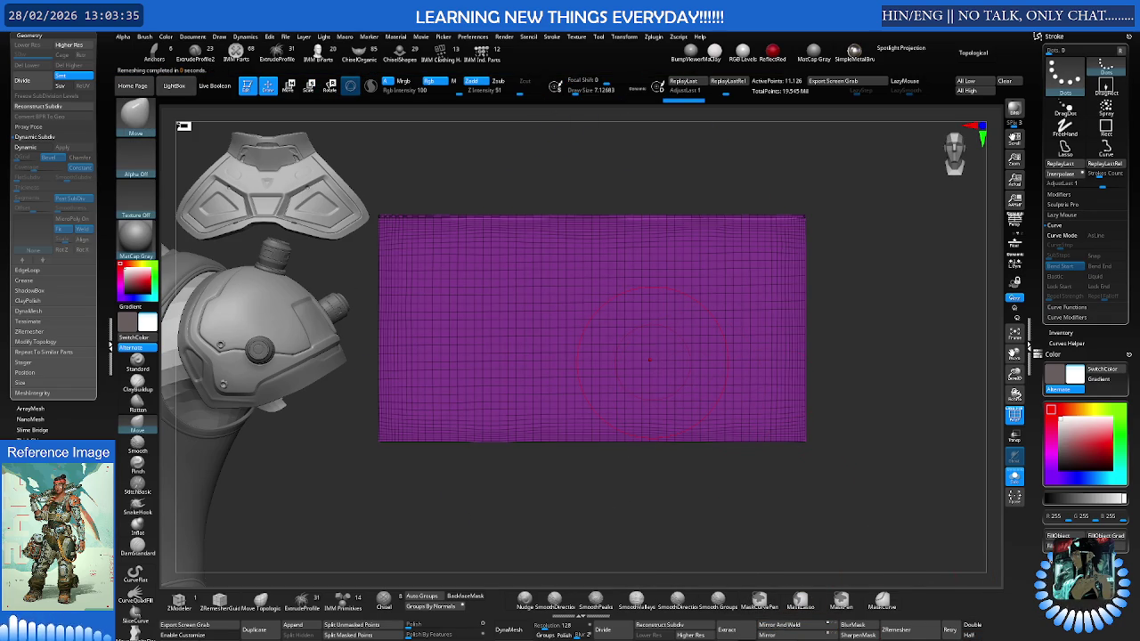
{"action": "left_click_drag", "start_coordinate": [651, 359], "coordinate": [679, 383]}
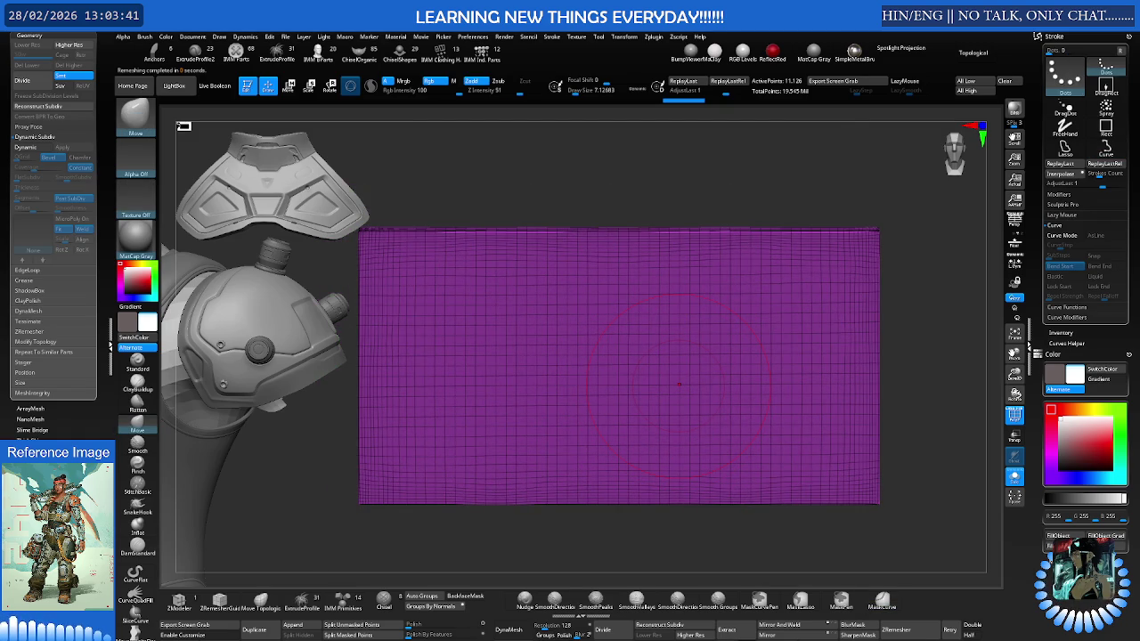
{"action": "key", "text": "ctrl+z"}
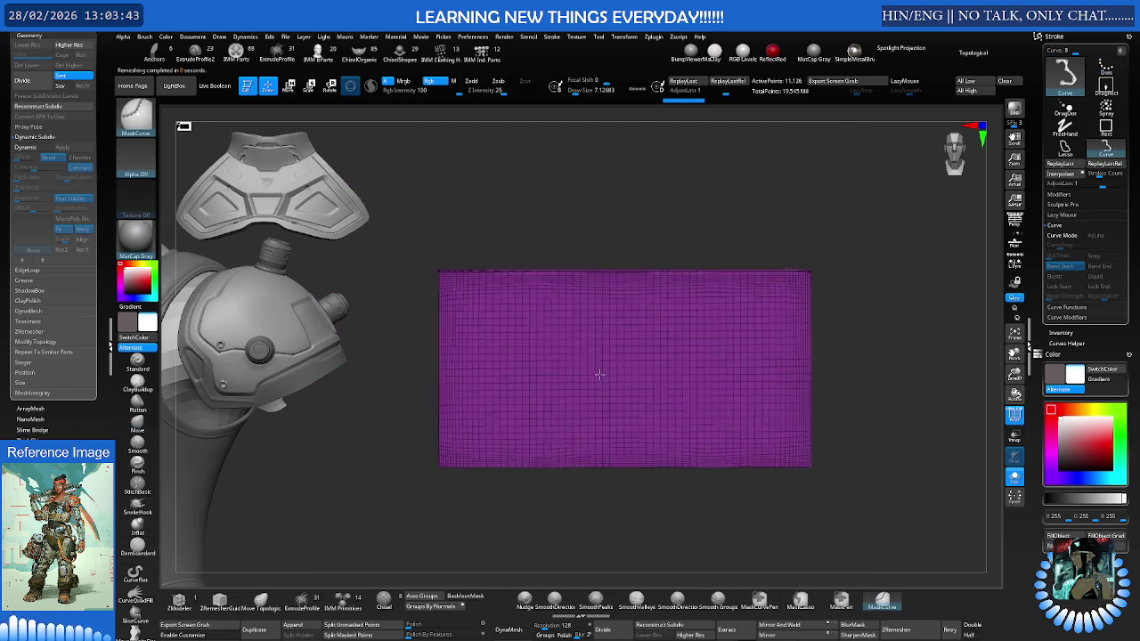
{"action": "key", "text": "ctrl+z"}
{"action": "key", "text": "w"}
{"action": "left_click_drag", "start_coordinate": [576, 389], "coordinate": [628, 389]}
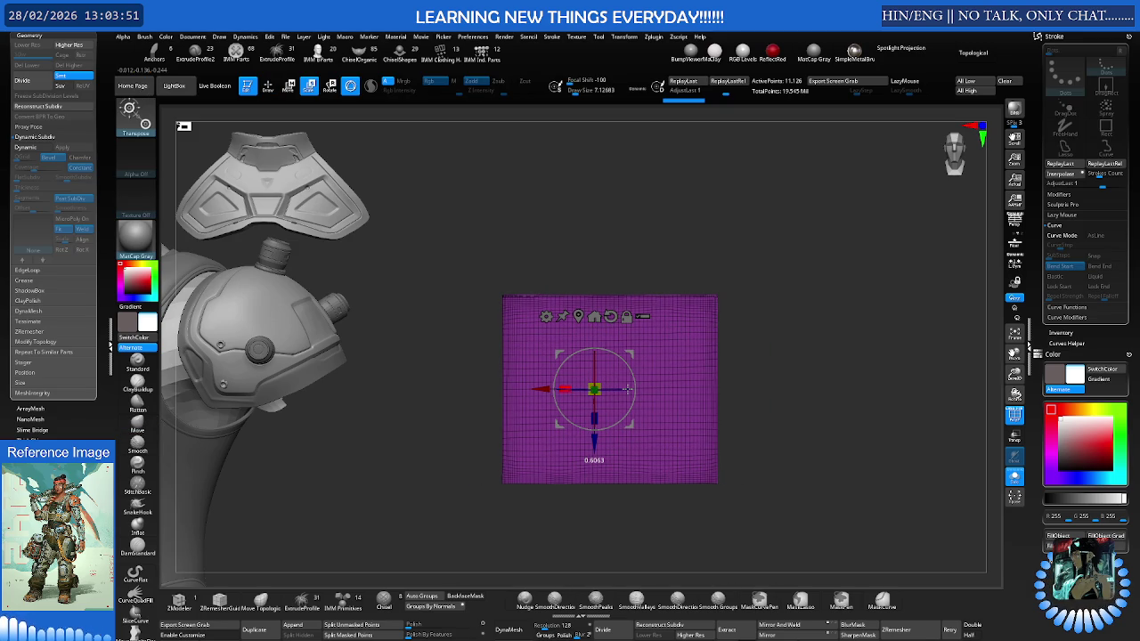
{"action": "left_click_drag", "start_coordinate": [628, 389], "coordinate": [628, 389]}
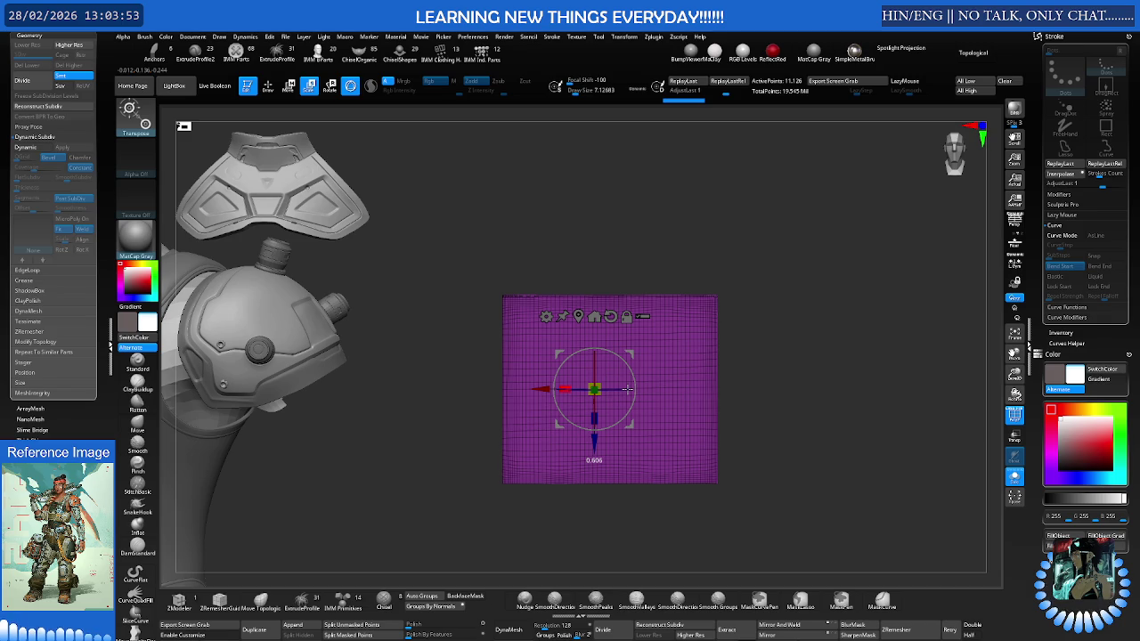
Set the Move brush to size 1.33 and mask a horizontal band across the plane
{"action": "key", "text": "q"}
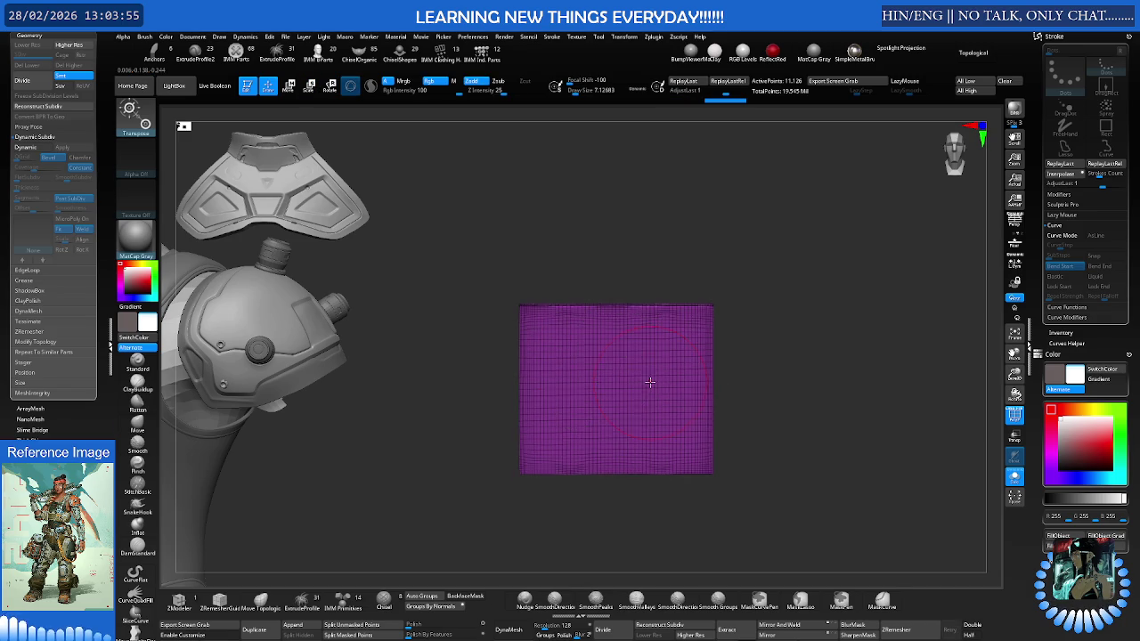
{"action": "key", "text": "f"}
{"action": "key", "text": "s"}
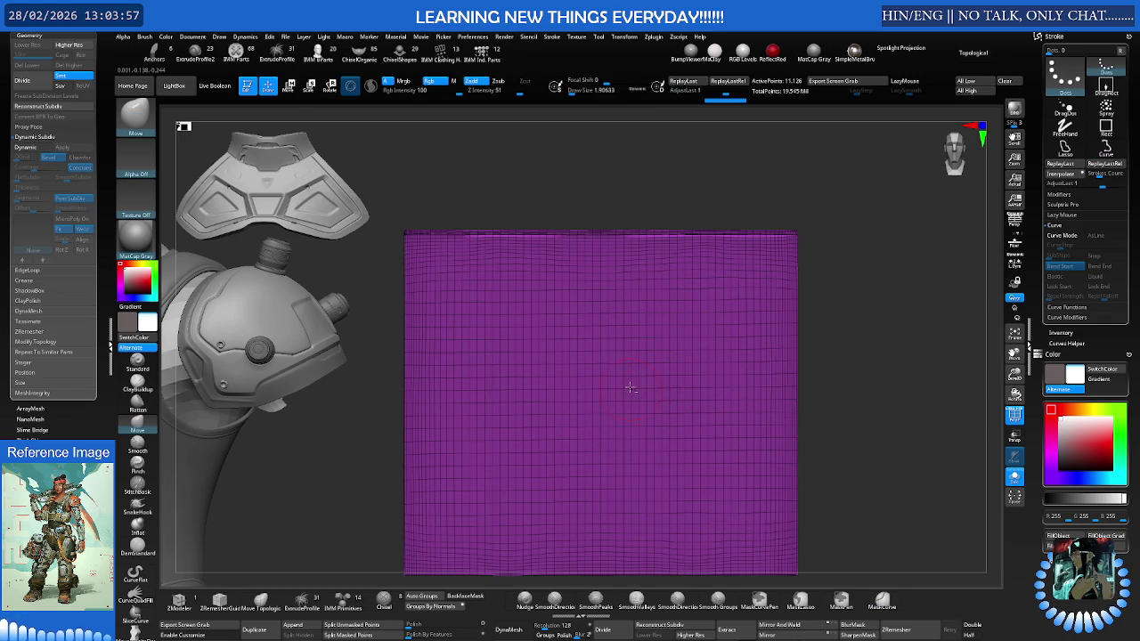
{"action": "key", "text": "f"}
{"action": "key", "text": "ctrl+shift"}
{"action": "key", "text": "s"}
{"action": "left_click", "coordinate": [611, 315]}
{"action": "left_click_drag", "start_coordinate": [526, 265], "coordinate": [489, 279], "text": "ctrl+shift"}
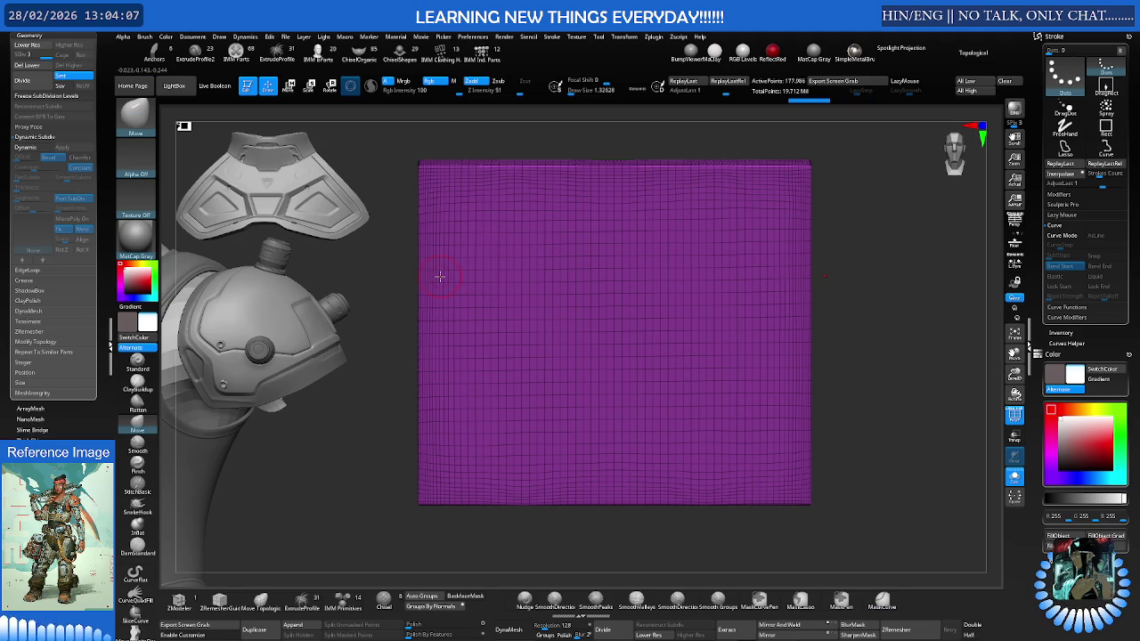
Delete the lower subdivisions and Mirror And Weld the panel across its centre
{"action": "key", "text": "e"}
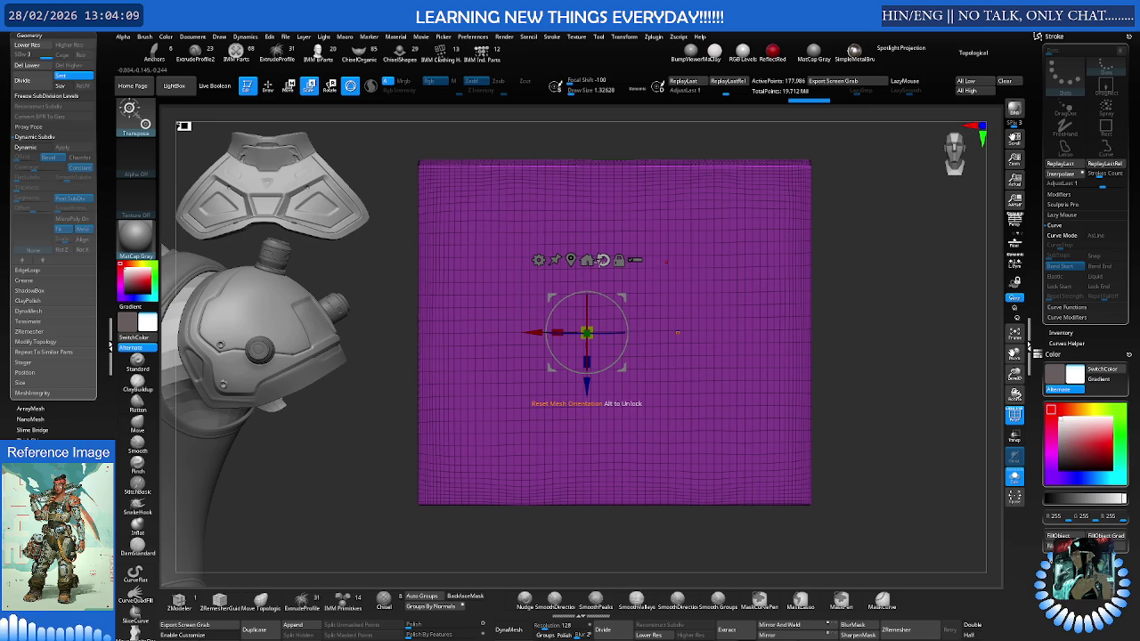
{"action": "left_click", "coordinate": [780, 628]}
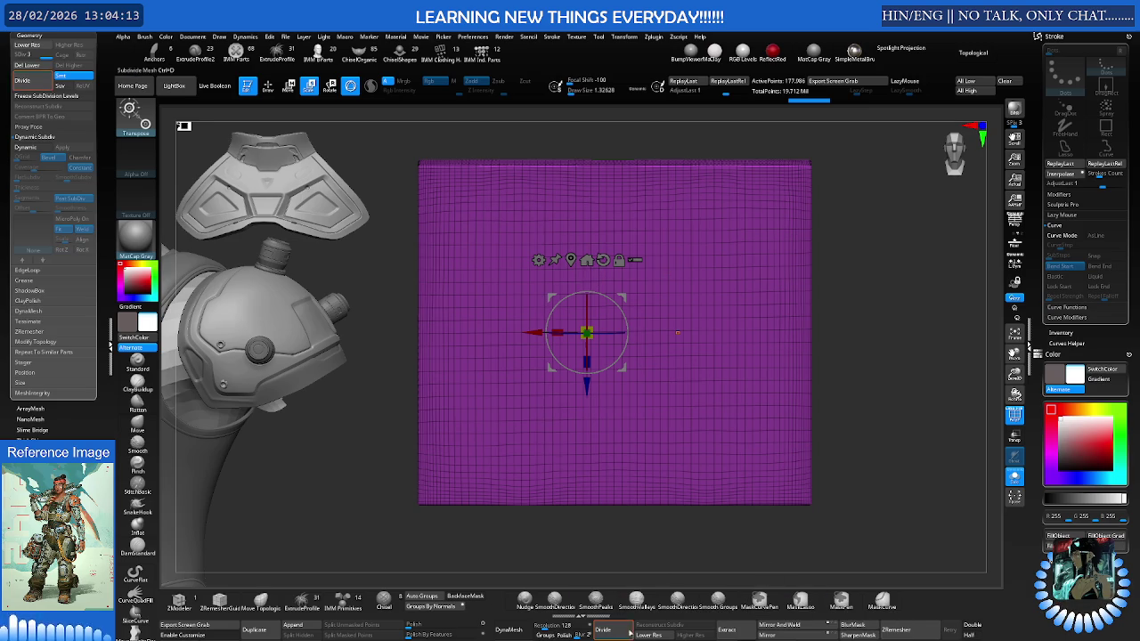
{"action": "left_click", "coordinate": [790, 626]}
{"action": "left_click", "coordinate": [791, 626]}
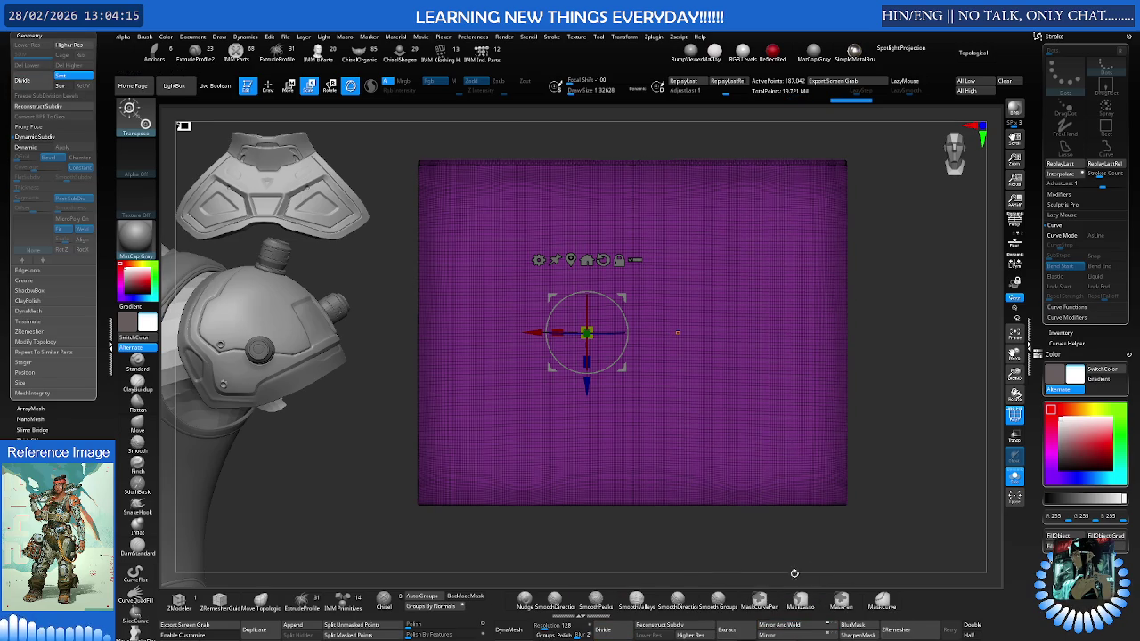
{"action": "key", "text": "q"}
Shrink the panel horizontally with Transpose Scale into a medium-sized wide rectangle
{"action": "key", "text": "e"}
{"action": "mouse_move", "coordinate": [584, 331]}
{"action": "left_mouse_down"}
{"action": "mouse_move", "coordinate": [569, 330]}
{"action": "mouse_move", "coordinate": [588, 332]}
{"action": "left_mouse_up"}
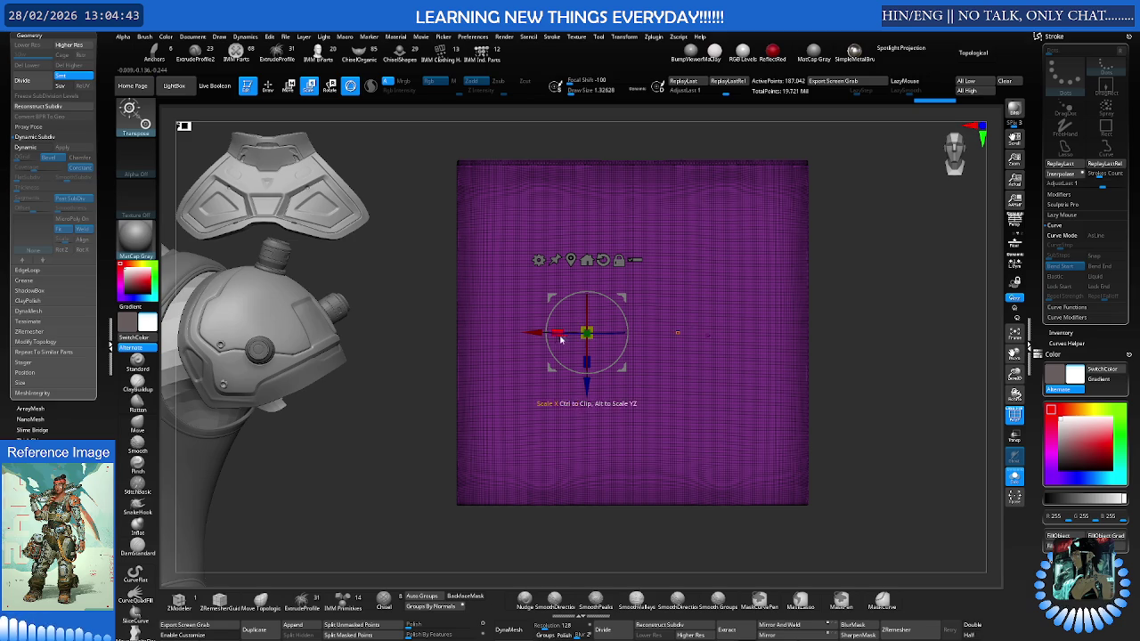
{"action": "key", "text": "ctrl+z"}
{"action": "key", "text": "q"}
{"action": "key", "text": "w"}
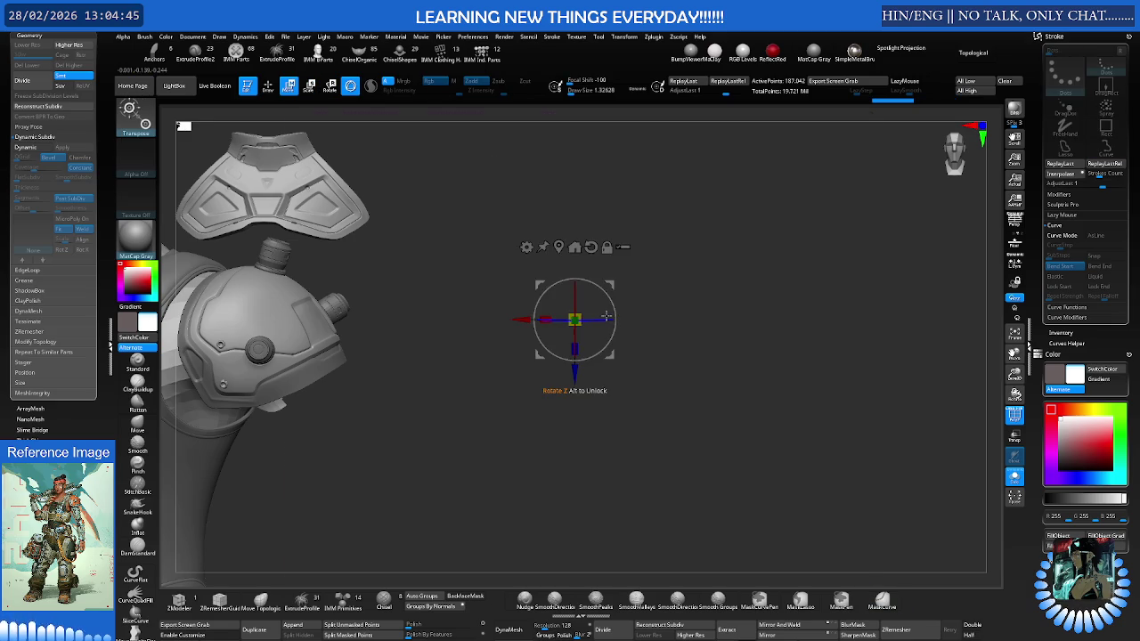
{"action": "key", "text": "ctrl+shift+z"}
{"action": "key", "text": "ctrl+shift+z"}
{"action": "key", "text": "q"}
{"action": "key", "text": "s"}
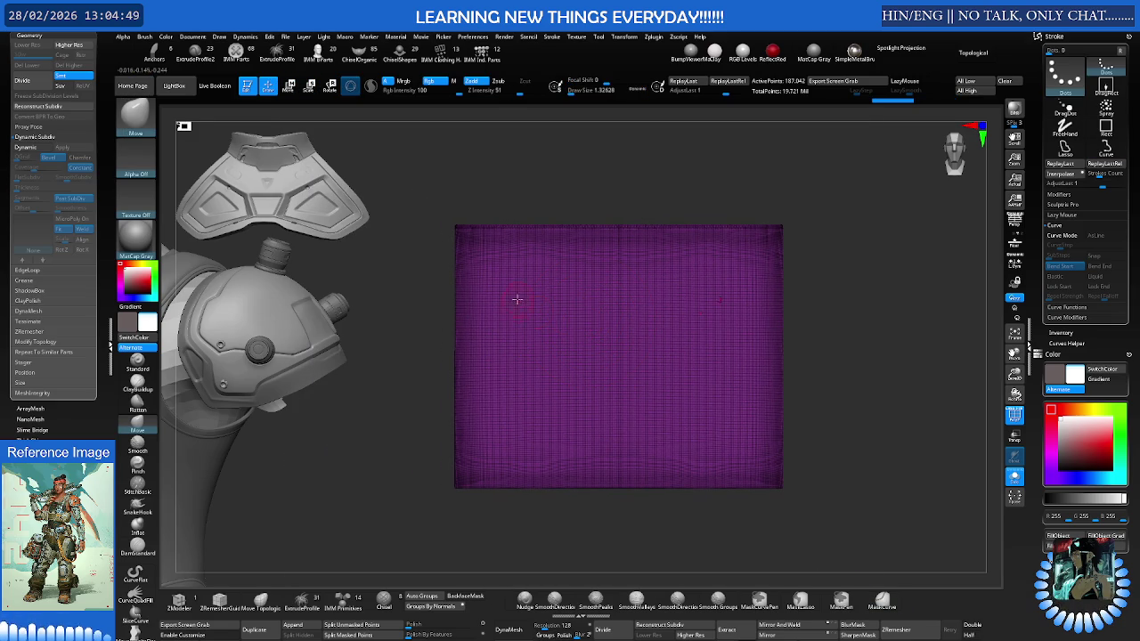
Mask a central rectangle on the buckle plate with MaskCurve strokes, leaving an unmasked border
{"action": "left_click_drag", "start_coordinate": [512, 303], "coordinate": [516, 412], "text": "ctrl"}
{"action": "left_click_drag", "start_coordinate": [507, 283], "coordinate": [507, 428], "text": "ctrl"}
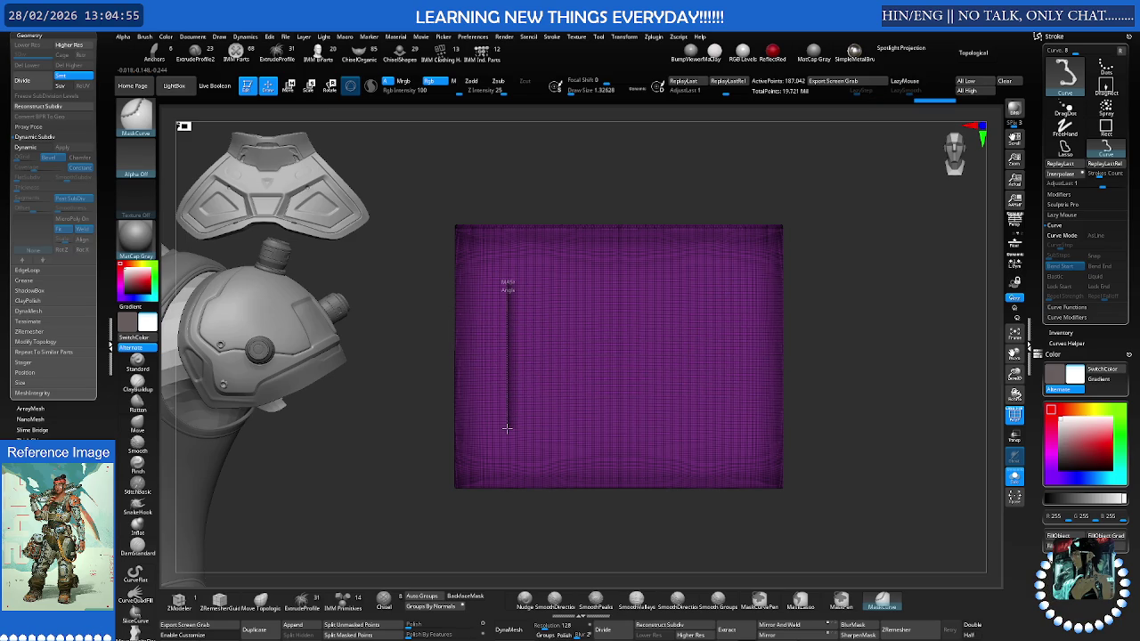
{"action": "left_click_drag", "start_coordinate": [507, 428], "coordinate": [507, 430], "text": "ctrl"}
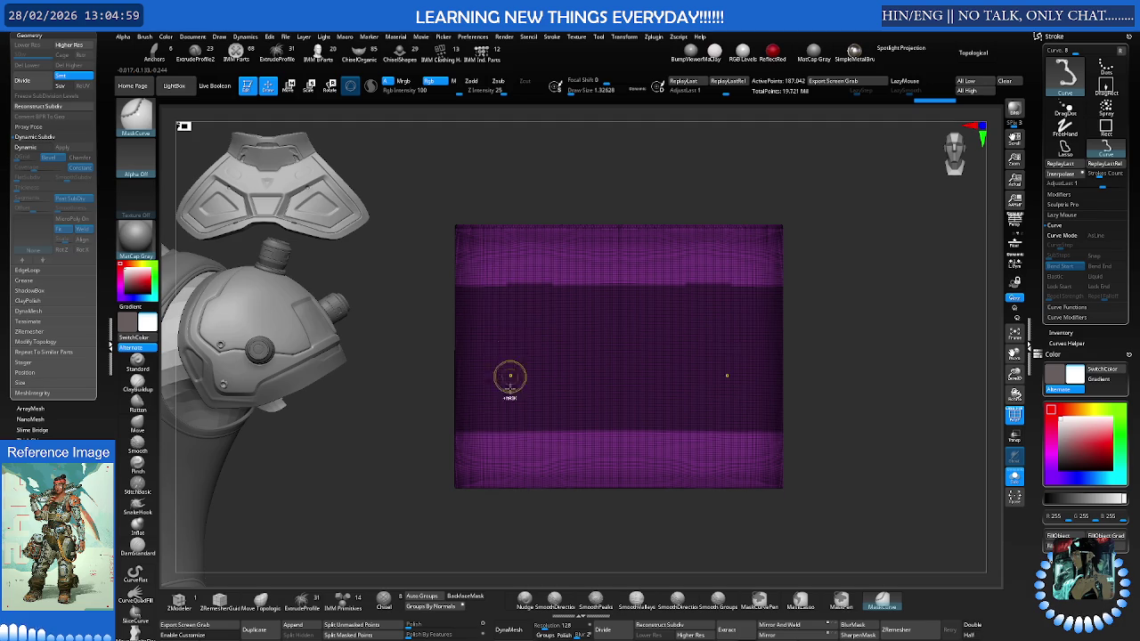
{"action": "left_click_drag", "start_coordinate": [508, 455], "coordinate": [507, 267], "text": "ctrl"}
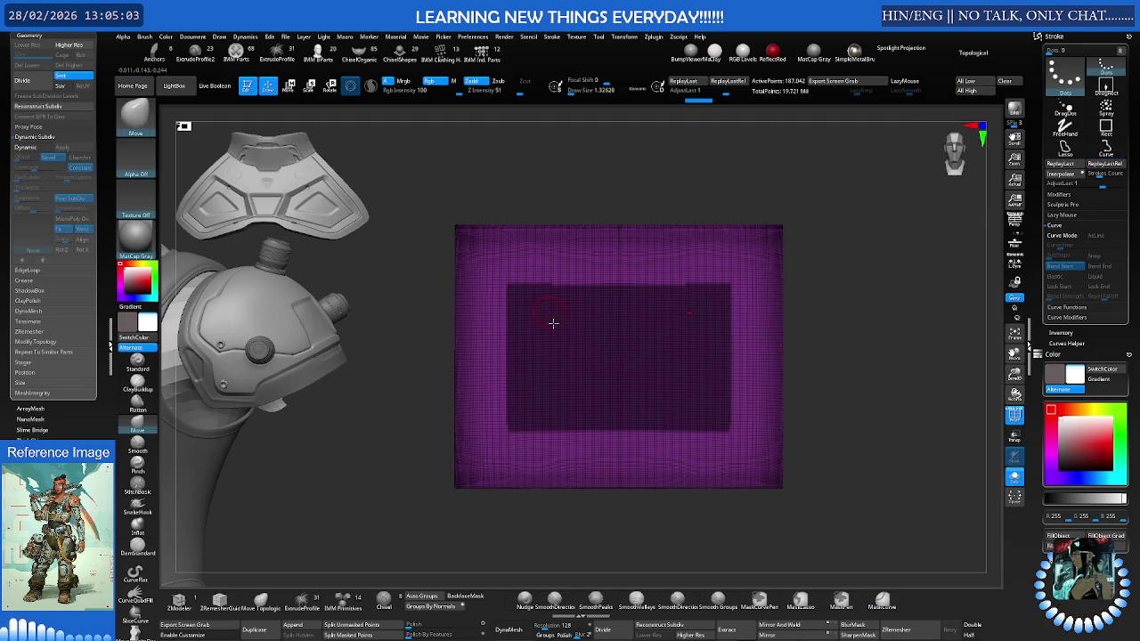
{"action": "left_click", "coordinate": [842, 604]}
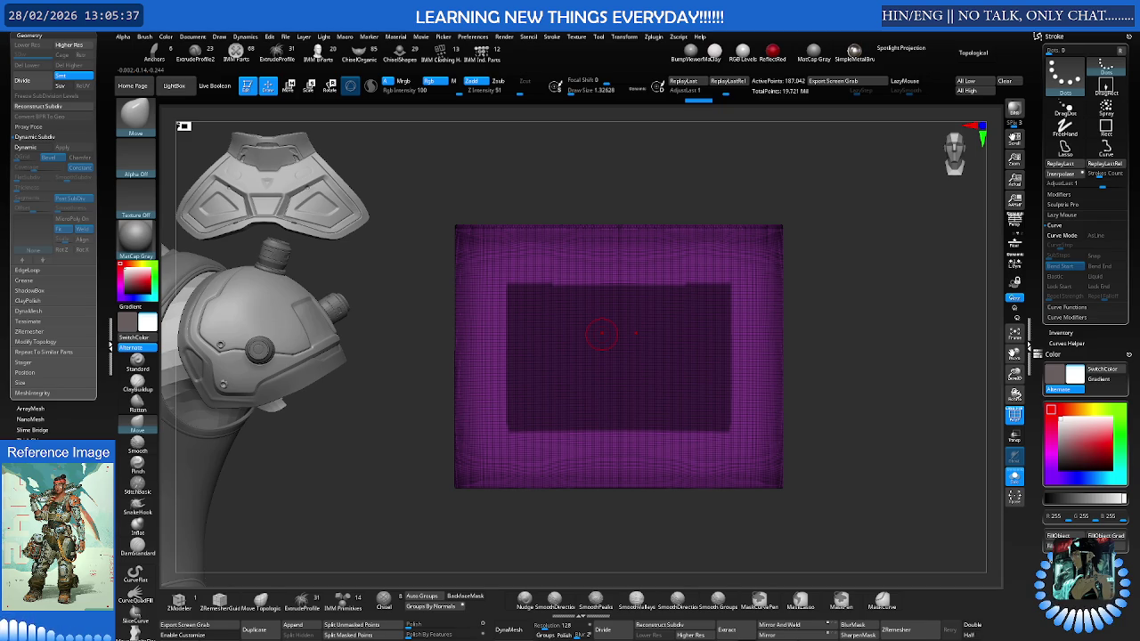
{"action": "scroll", "coordinate": [571, 298], "scroll_direction": "up", "scroll_amount": 2}
{"action": "scroll", "coordinate": [588, 296], "scroll_direction": "up", "scroll_amount": 1}
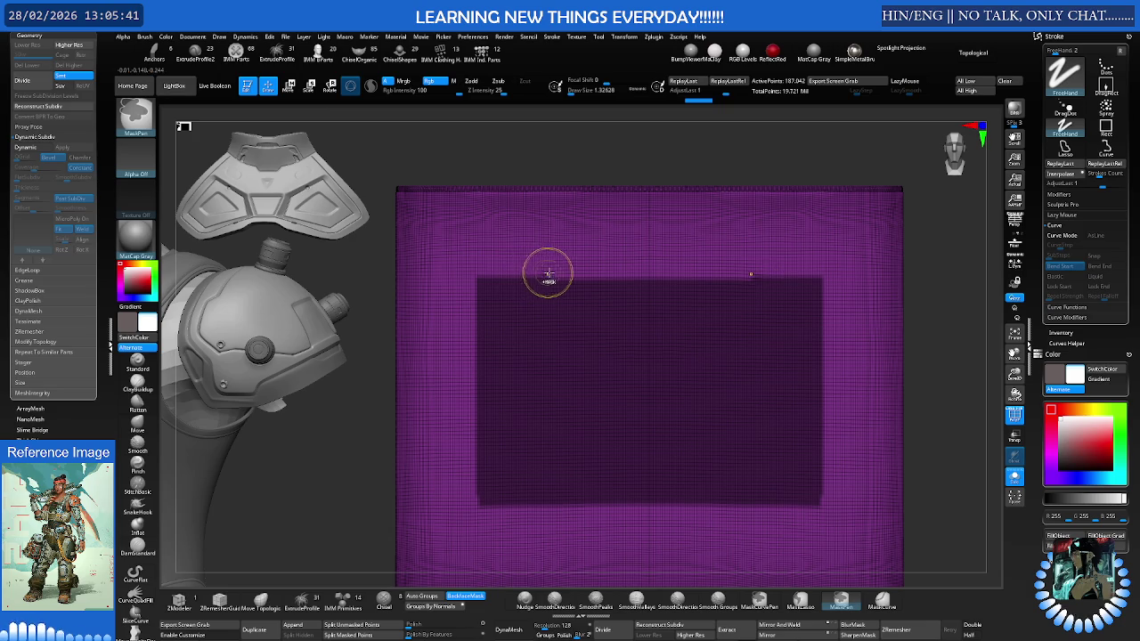
Try reshaping the inset's top edge, undo it, and pick a new brush with B-M-V
{"action": "left_click", "coordinate": [553, 271]}
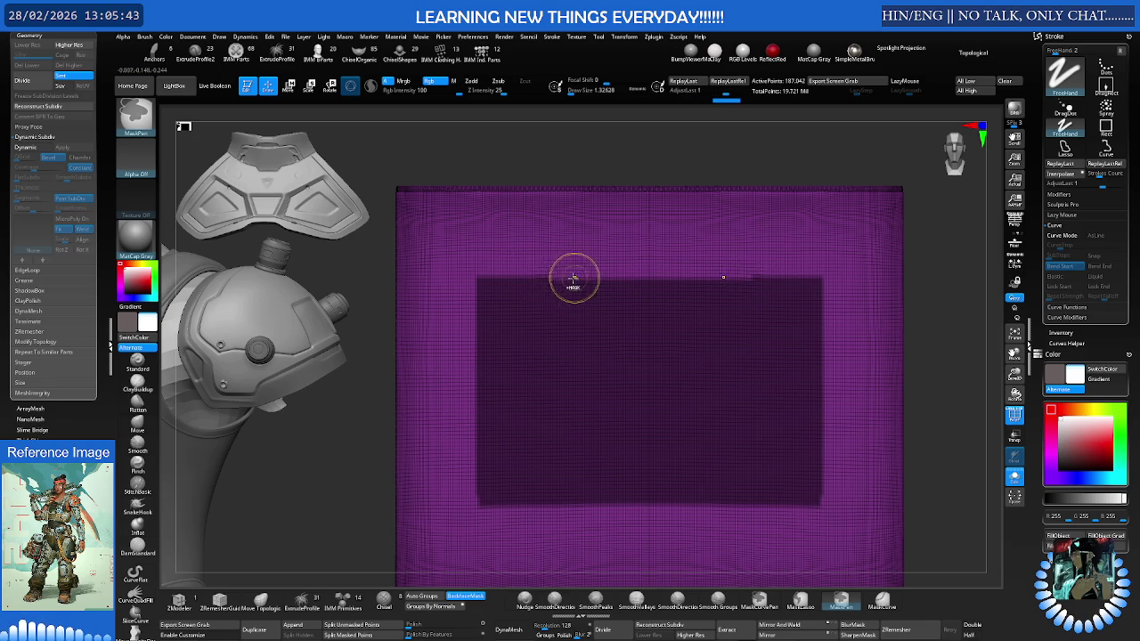
{"action": "left_click_drag", "start_coordinate": [561, 277], "coordinate": [643, 285]}
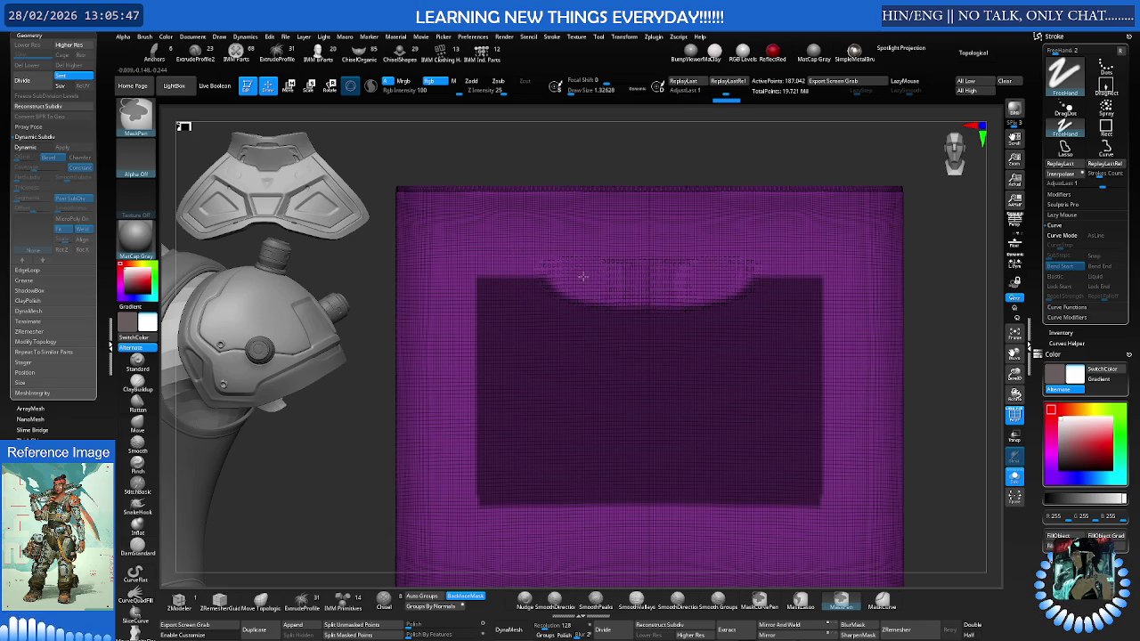
{"action": "key", "text": "ctrl+z"}
{"action": "key", "text": "ctrl+z"}
{"action": "key", "text": "b"}
{"action": "key", "text": "m"}
{"action": "key", "text": "v"}
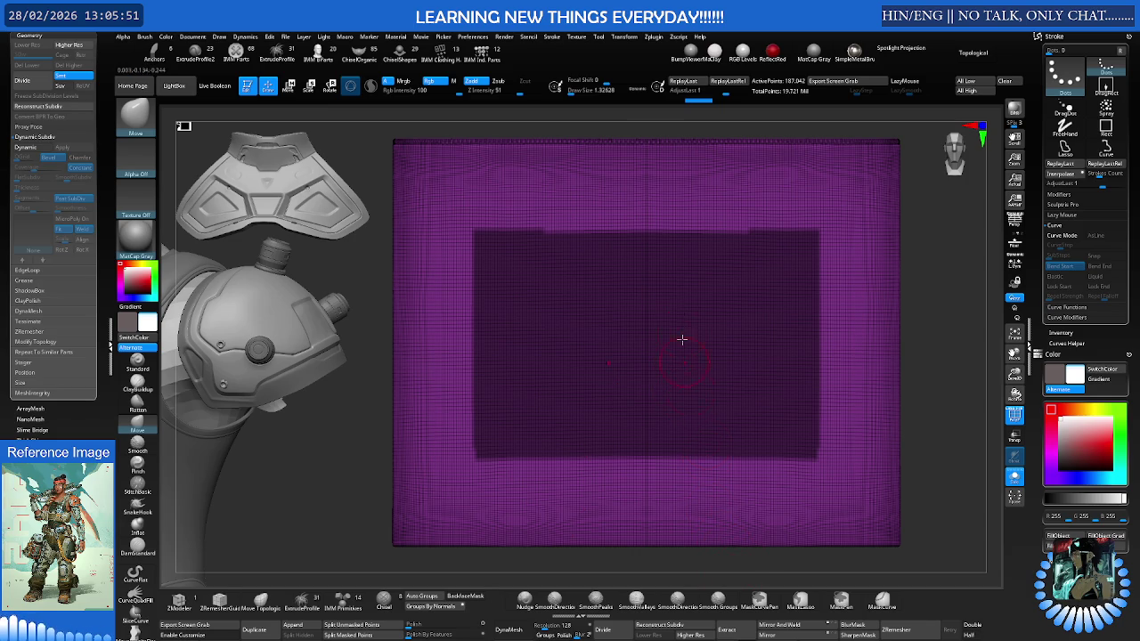
Enable X symmetry in the Transform menu and return to a front view of the panel
{"action": "left_click", "coordinate": [628, 43]}
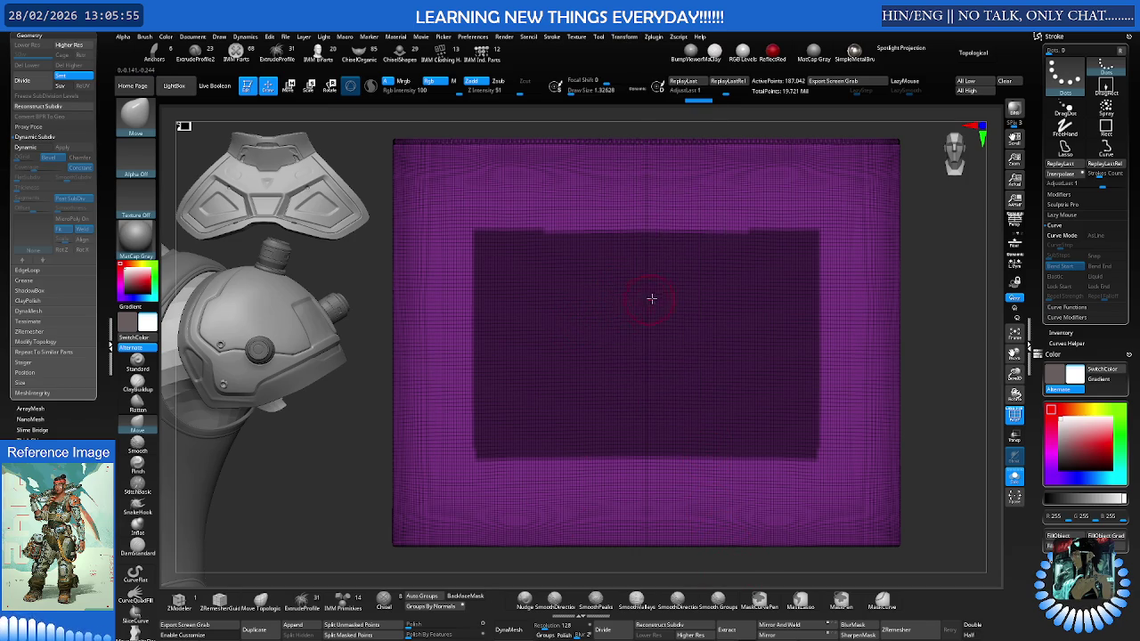
{"action": "left_click", "coordinate": [622, 42]}
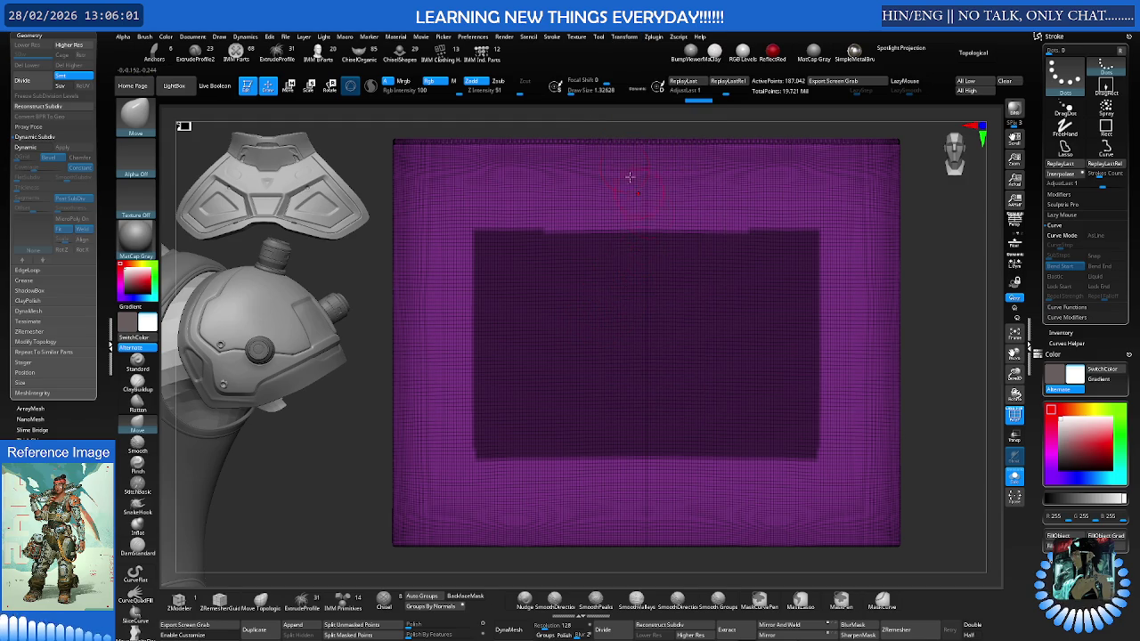
{"action": "left_click", "coordinate": [624, 43]}
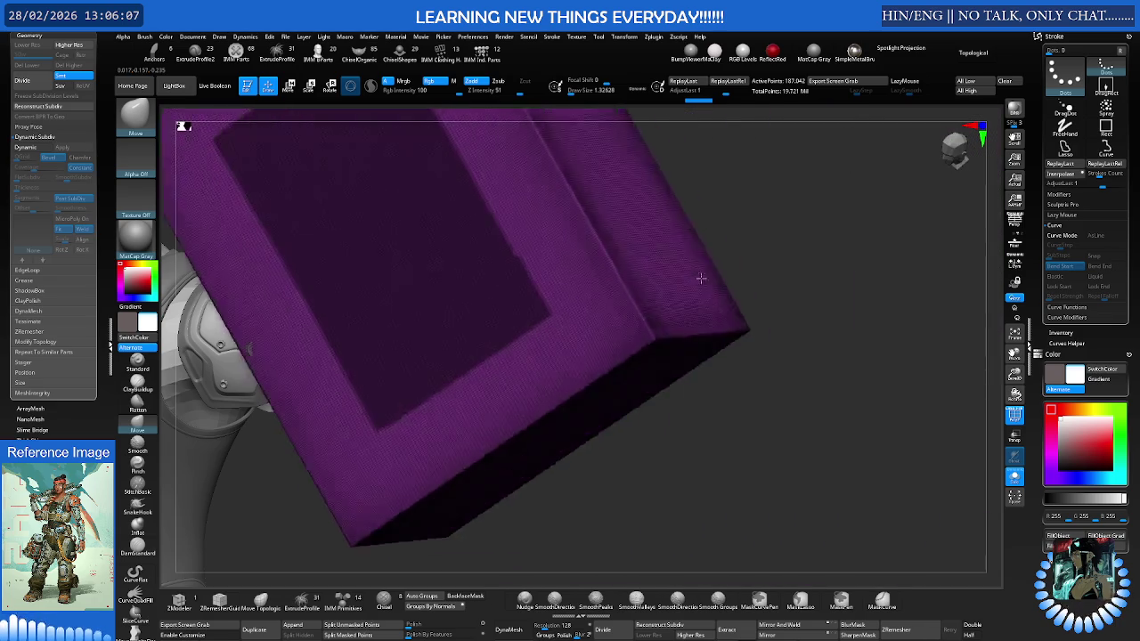
{"action": "mouse_move", "coordinate": [601, 254]}
{"action": "right_mouse_down"}
{"action": "mouse_move", "coordinate": [679, 271]}
{"action": "mouse_move", "coordinate": [655, 284]}
{"action": "mouse_move", "coordinate": [662, 309]}
{"action": "mouse_move", "coordinate": [664, 299]}
{"action": "right_mouse_up"}
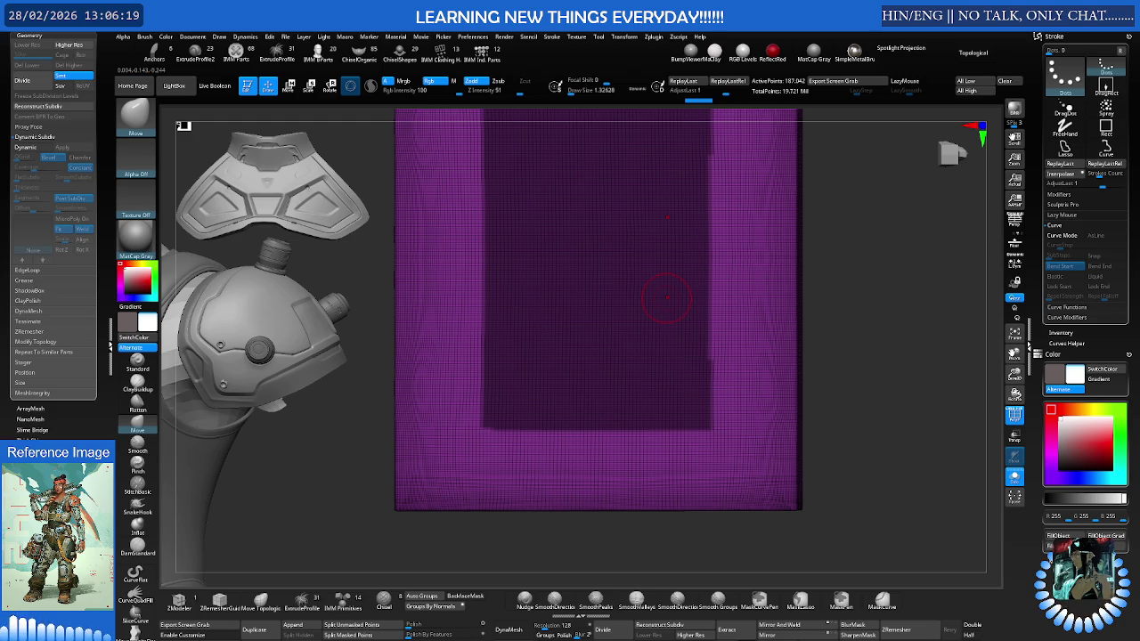
{"action": "mouse_move", "coordinate": [666, 299]}
{"action": "right_mouse_down"}
{"action": "mouse_move", "coordinate": [604, 330]}
{"action": "mouse_move", "coordinate": [534, 267]}
{"action": "right_mouse_up"}
Unmask a wide mirrored arc along the inset's top edge and hide the wireframe
{"action": "left_click", "coordinate": [539, 283], "text": "ctrl+alt"}
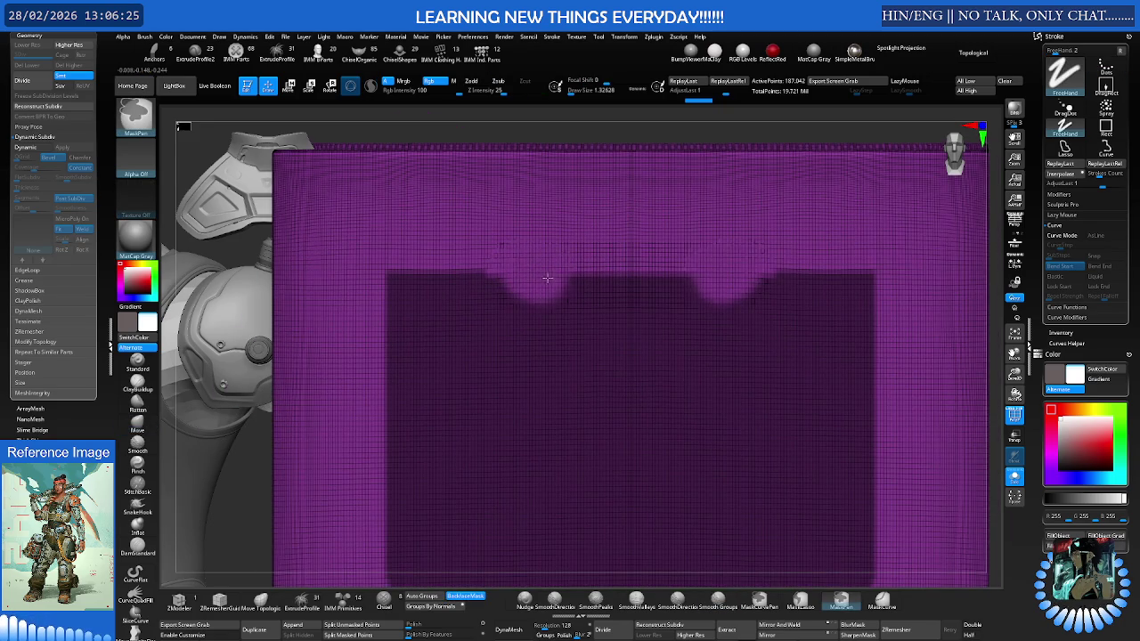
{"action": "left_click_drag", "start_coordinate": [539, 277], "coordinate": [543, 277], "text": "ctrl+alt"}
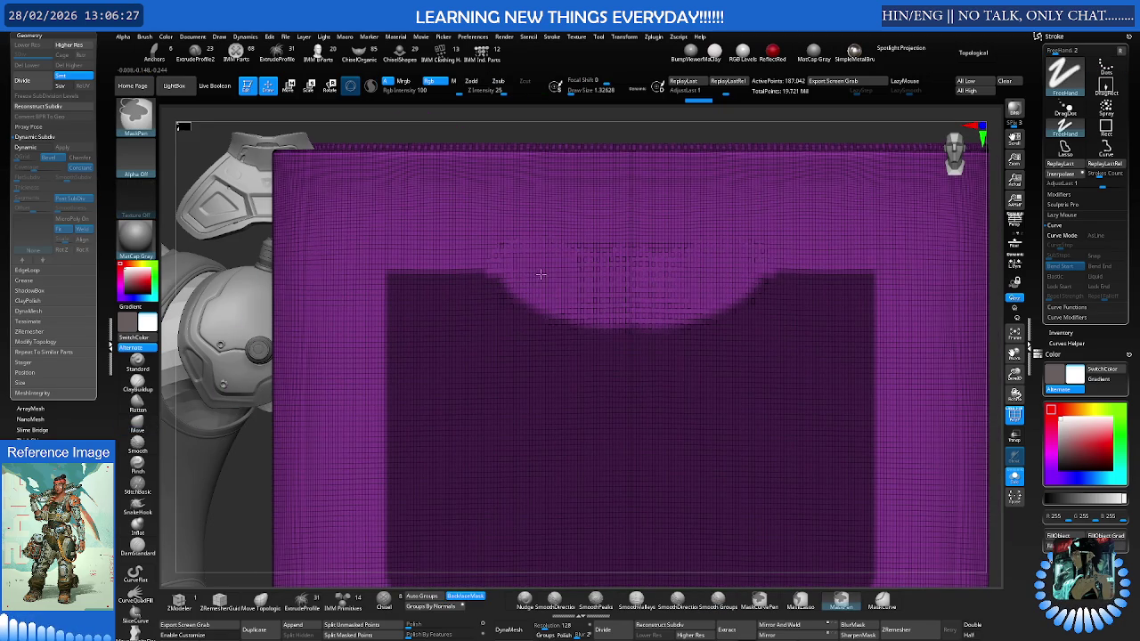
{"action": "mouse_move", "coordinate": [606, 299]}
{"action": "right_mouse_down", "text": "ctrl"}
{"action": "mouse_move", "coordinate": [593, 267]}
{"action": "mouse_move", "coordinate": [614, 267]}
{"action": "right_mouse_up", "text": "ctrl"}
{"action": "key", "text": "shift+f"}
Smooth the mask edge and try a mask dip along the top edge, undoing it
{"action": "key", "text": "b"}
{"action": "key", "text": "m"}
{"action": "key", "text": "v"}
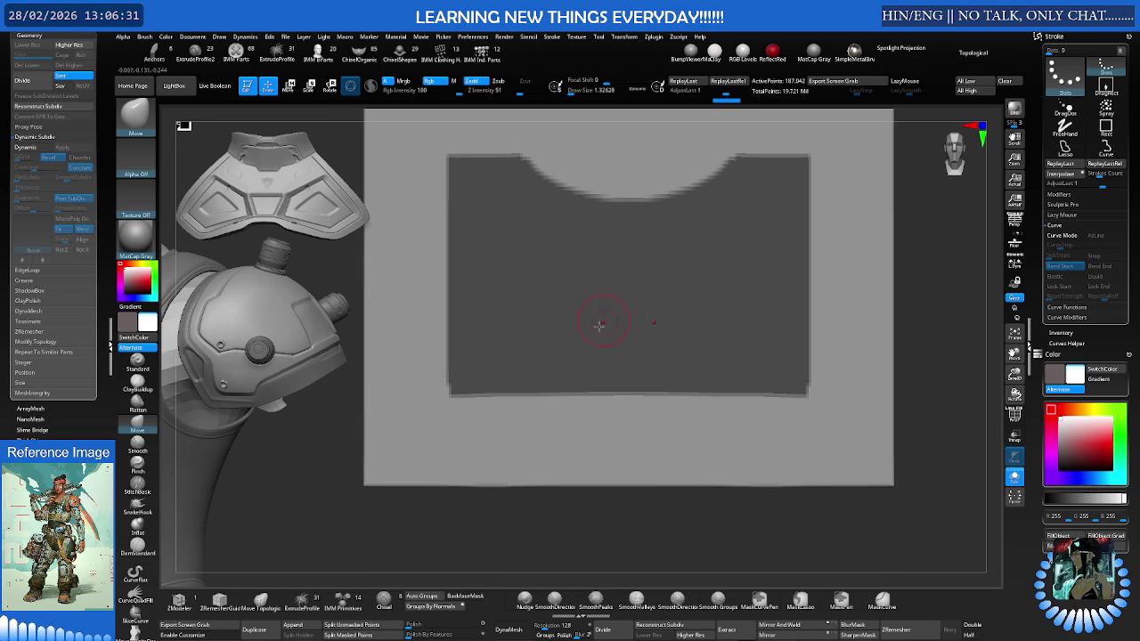
{"action": "left_click_drag", "start_coordinate": [588, 227], "coordinate": [586, 204], "text": "shift"}
{"action": "mouse_move", "coordinate": [553, 165]}
{"action": "left_mouse_down", "text": "ctrl"}
{"action": "mouse_move", "coordinate": [695, 168]}
{"action": "mouse_move", "coordinate": [588, 169]}
{"action": "left_mouse_up", "text": "ctrl"}
{"action": "right_click_drag", "start_coordinate": [588, 169], "coordinate": [623, 163], "text": "ctrl"}
{"action": "key", "text": "ctrl+z"}
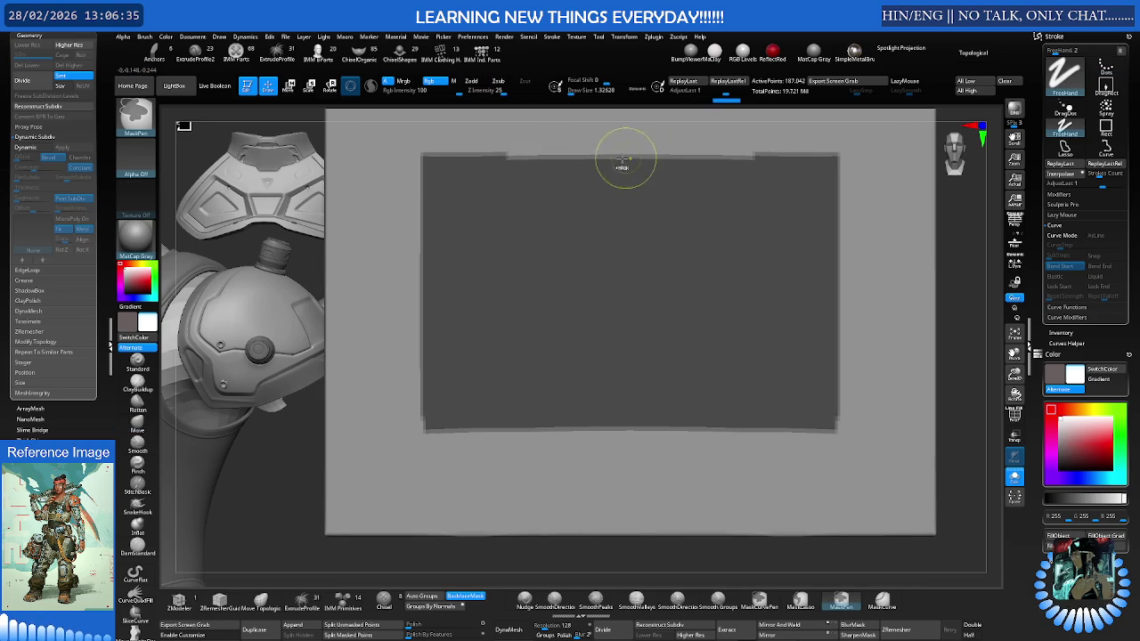
Cut matching symmetric curved notches into the mask's top and bottom edges
{"action": "mouse_move", "coordinate": [557, 161]}
{"action": "left_mouse_down", "text": "ctrl"}
{"action": "mouse_move", "coordinate": [639, 169]}
{"action": "mouse_move", "coordinate": [588, 189]}
{"action": "left_mouse_up", "text": "ctrl"}
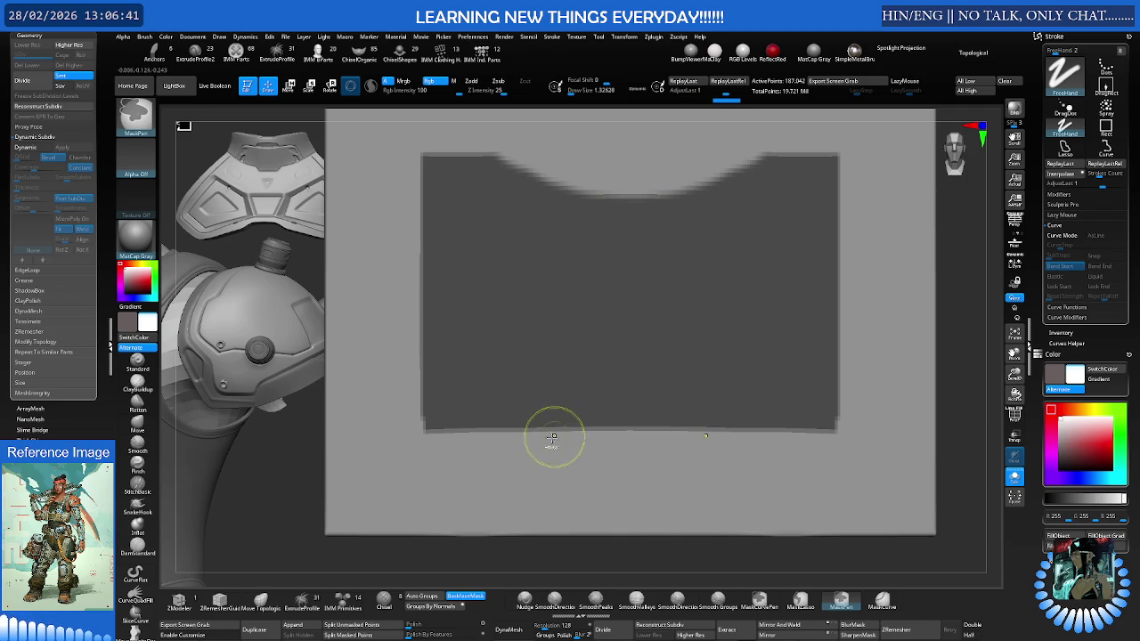
{"action": "left_click_drag", "start_coordinate": [577, 438], "coordinate": [637, 425], "text": "ctrl"}
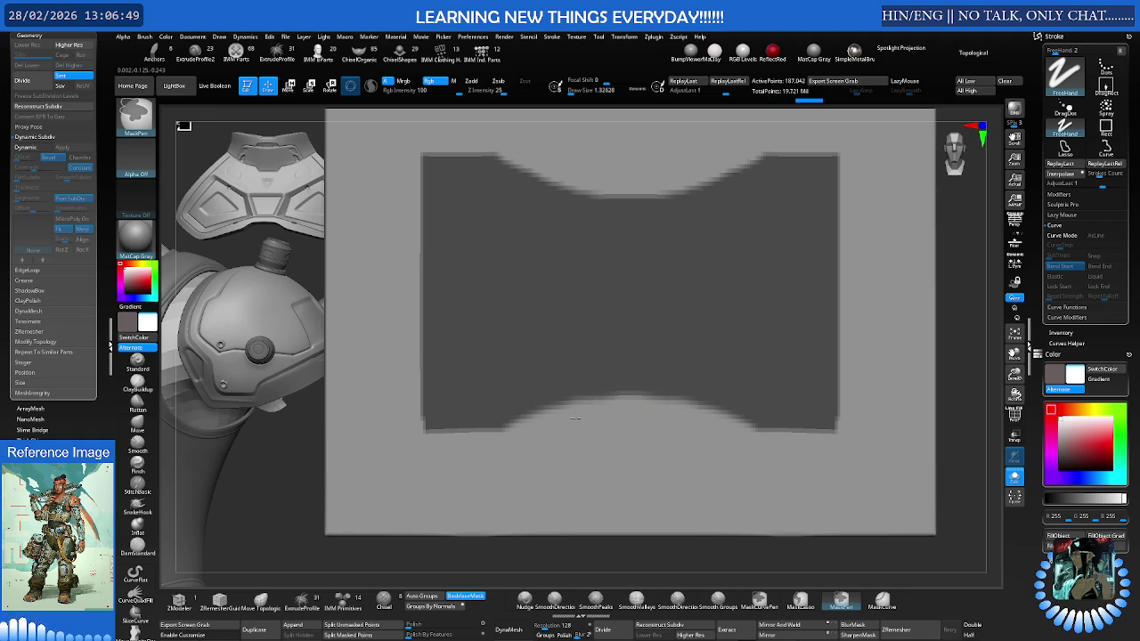
{"action": "mouse_move", "coordinate": [522, 407]}
{"action": "left_mouse_down"}
{"action": "mouse_move", "coordinate": [523, 423]}
{"action": "mouse_move", "coordinate": [542, 402]}
{"action": "left_mouse_up"}
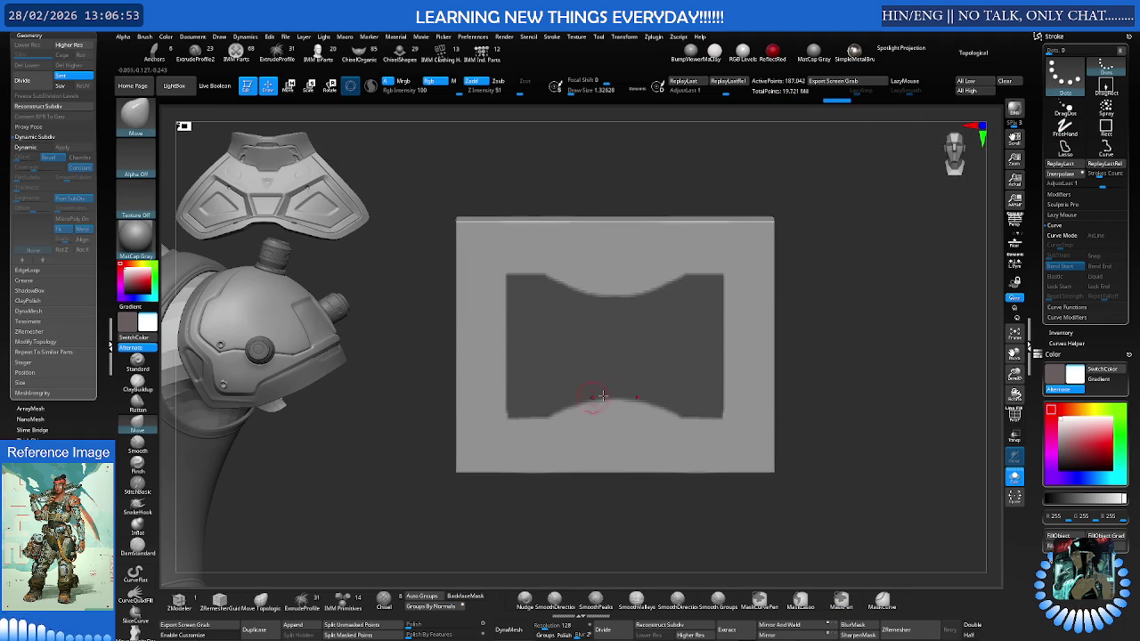
{"action": "scroll", "coordinate": [580, 360], "scroll_direction": "up", "scroll_amount": 2}
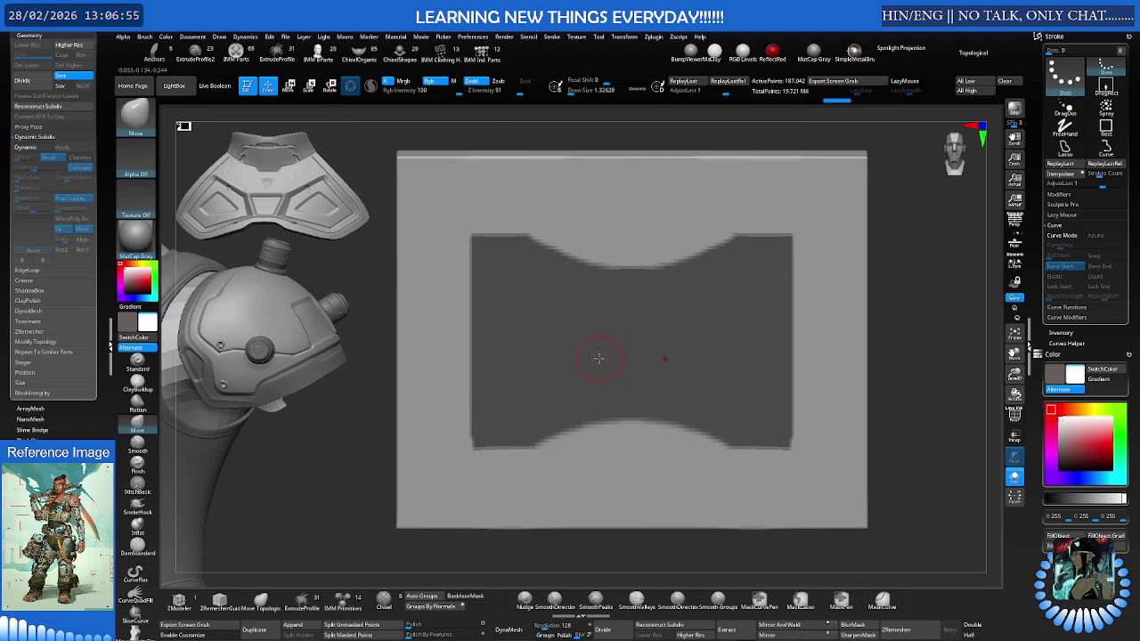
{"action": "scroll", "coordinate": [578, 351], "scroll_direction": "down", "scroll_amount": 1}
{"action": "key", "text": "shift+f"}
{"action": "key", "text": "shift+f"}
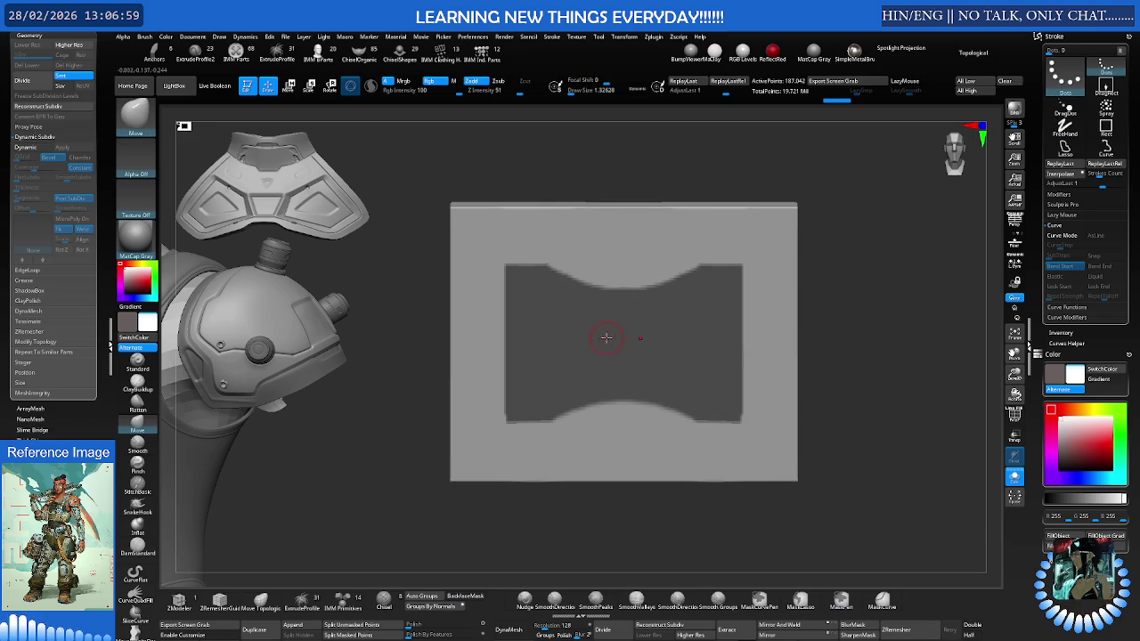